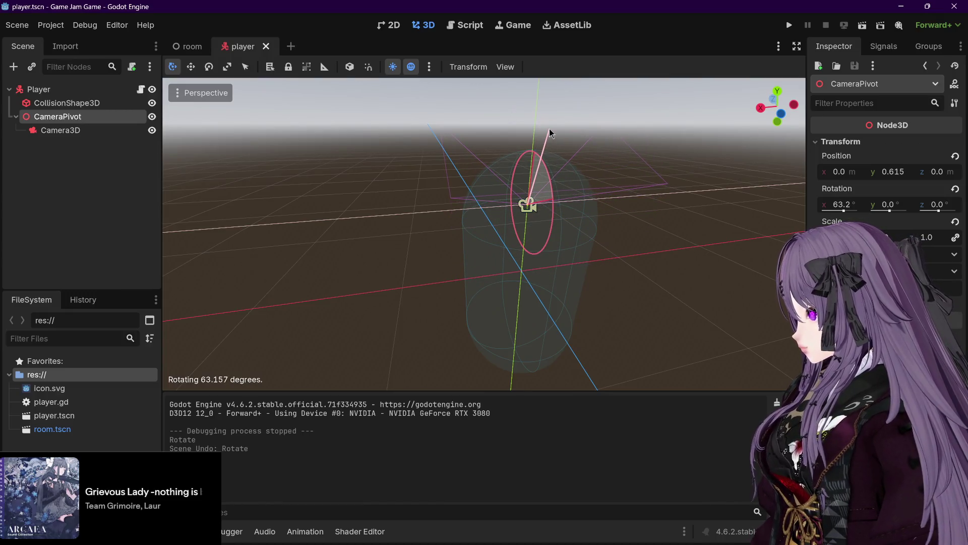
Undo the CameraPivot's test rotation back to 0° and open the Player's player.gd script.
key("ctrl+z")
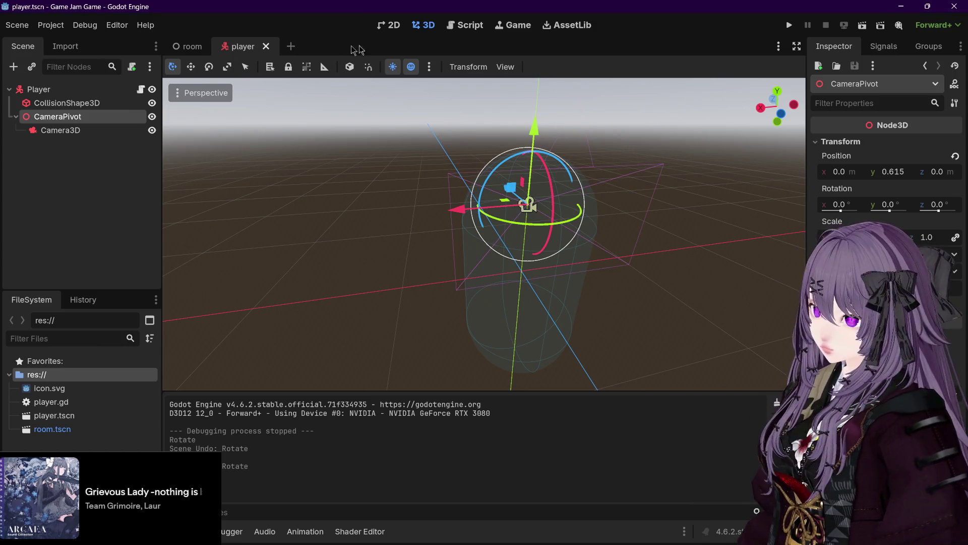
left_click(140, 89)
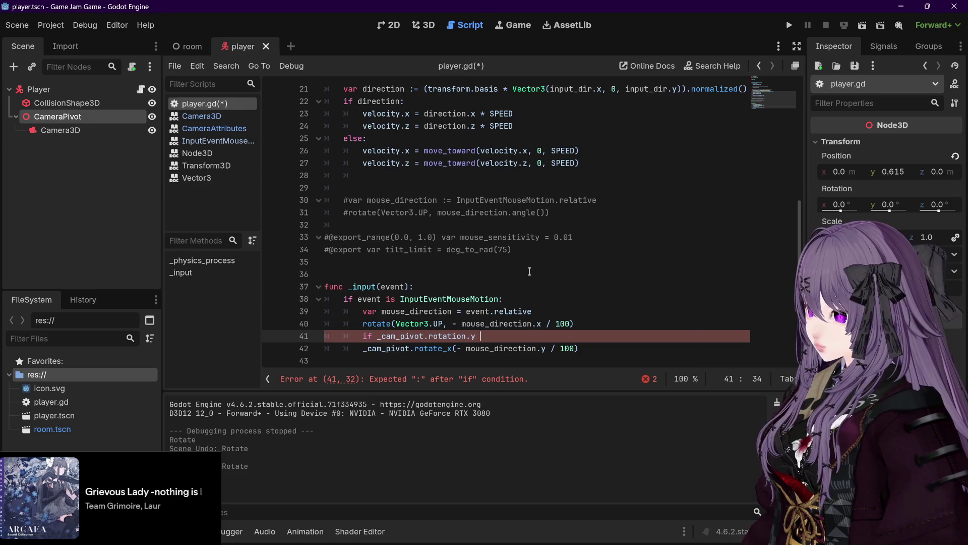
Make line 41 read 'if _cam_pivot.rotation.y < 80:', indent the pivot tilt under it, and run the project.
scroll(504, 311, "down", 1)
type("<")
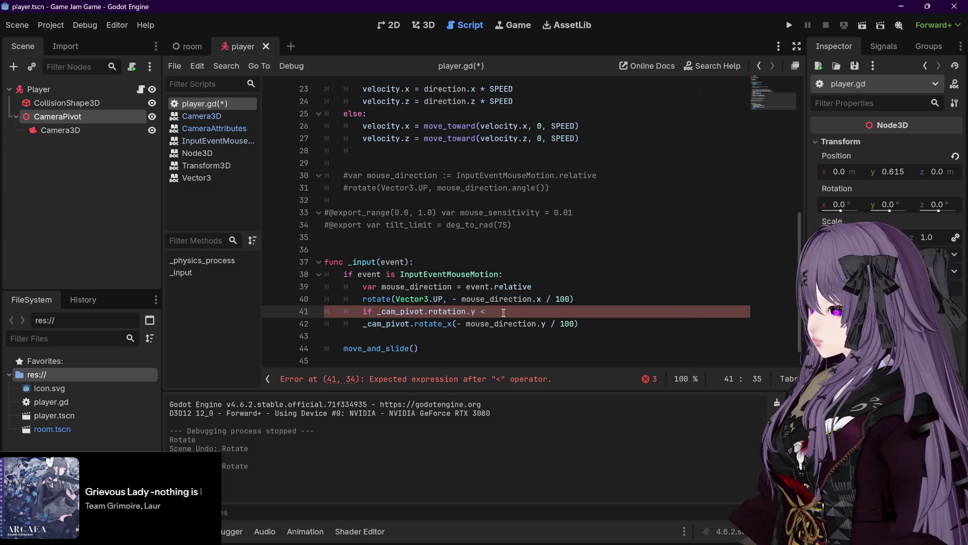
type(" 80")
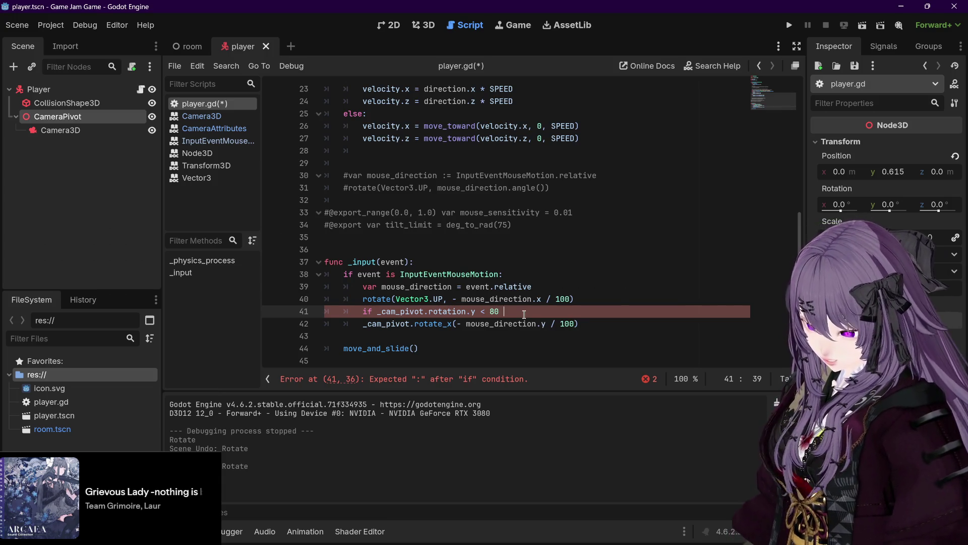
type("&")
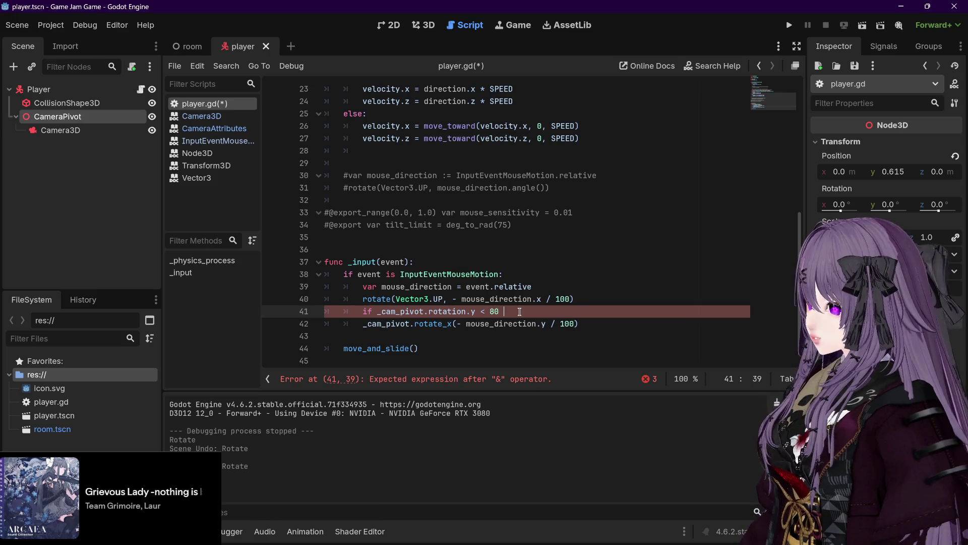
key("BackSpace")
key("BackSpace")
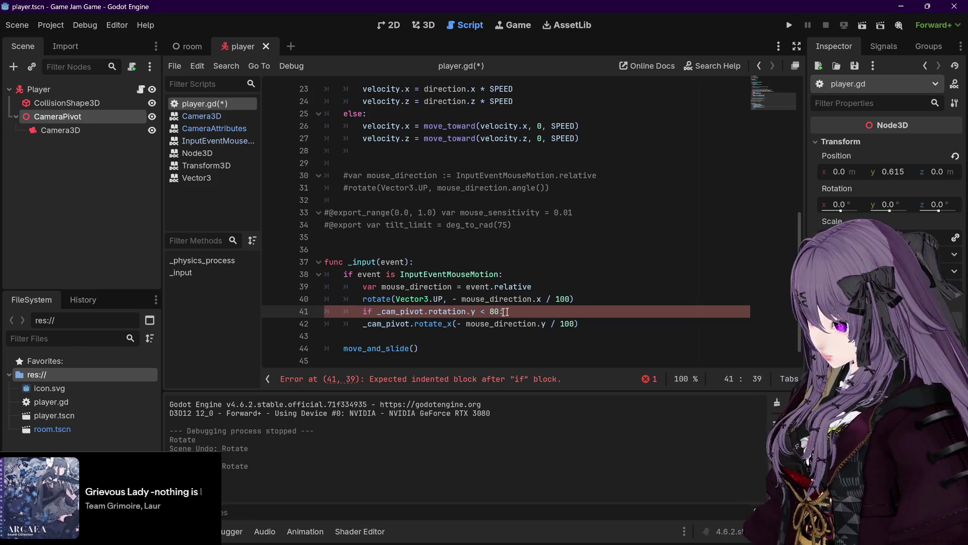
left_click(364, 324)
key("Tab")
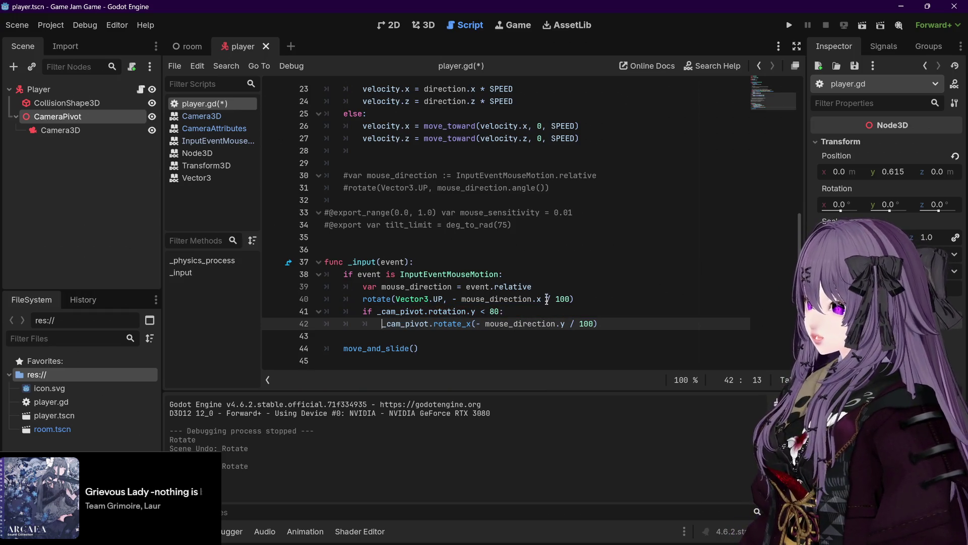
left_click(788, 27)
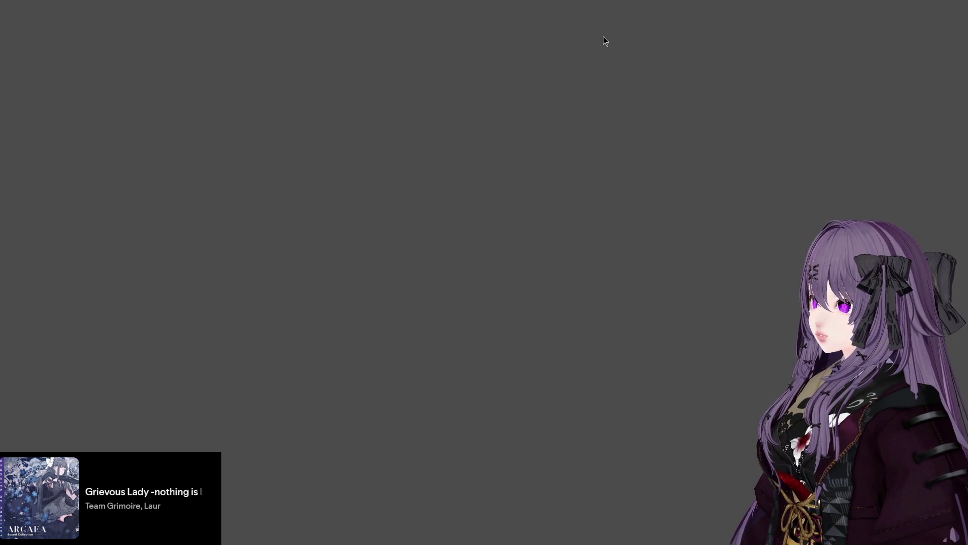
Change line 41's check from rotation.y to rotation.x, save, and test-run the game.
key("alt+F4")
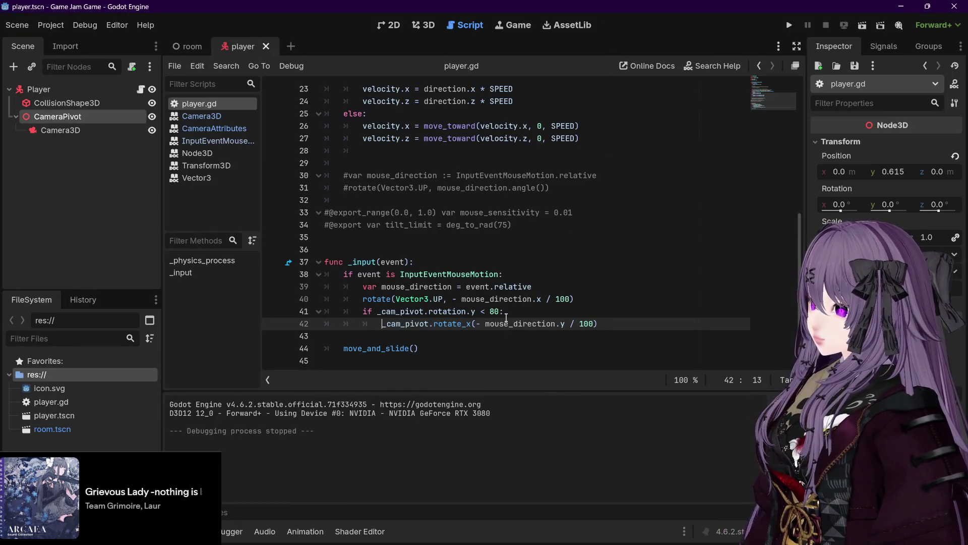
mouse_move(458, 312)
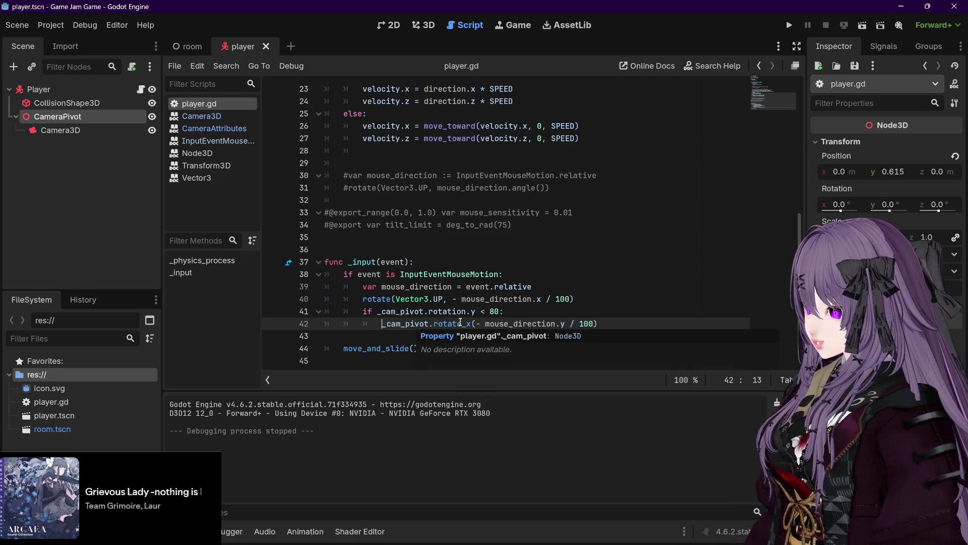
double_click(475, 313)
type("x")
key("End")
key("ctrl+s")
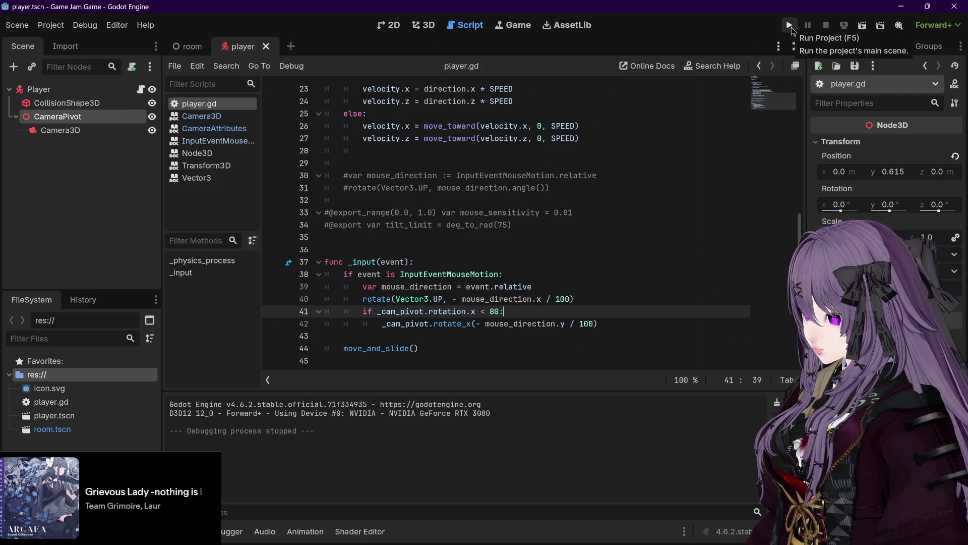
left_click(791, 30)
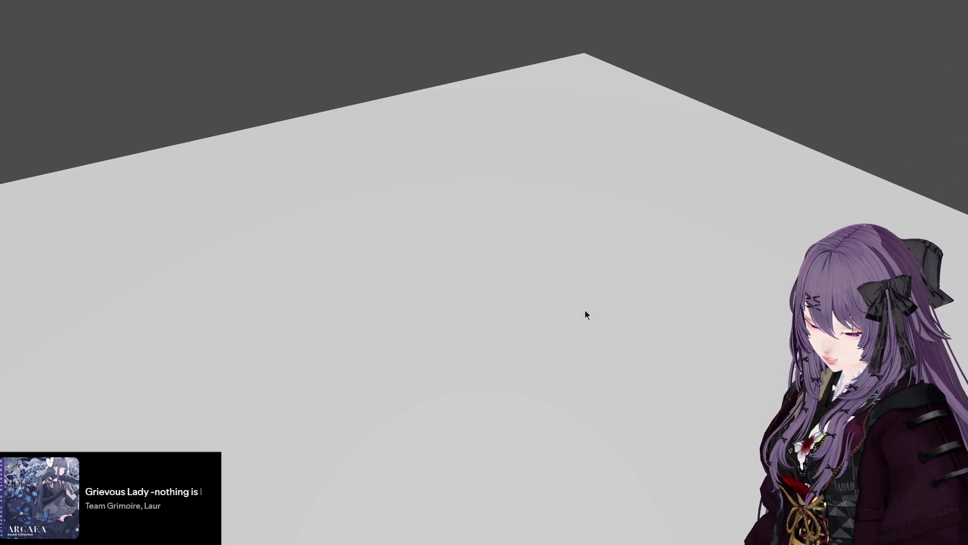
key("F8")
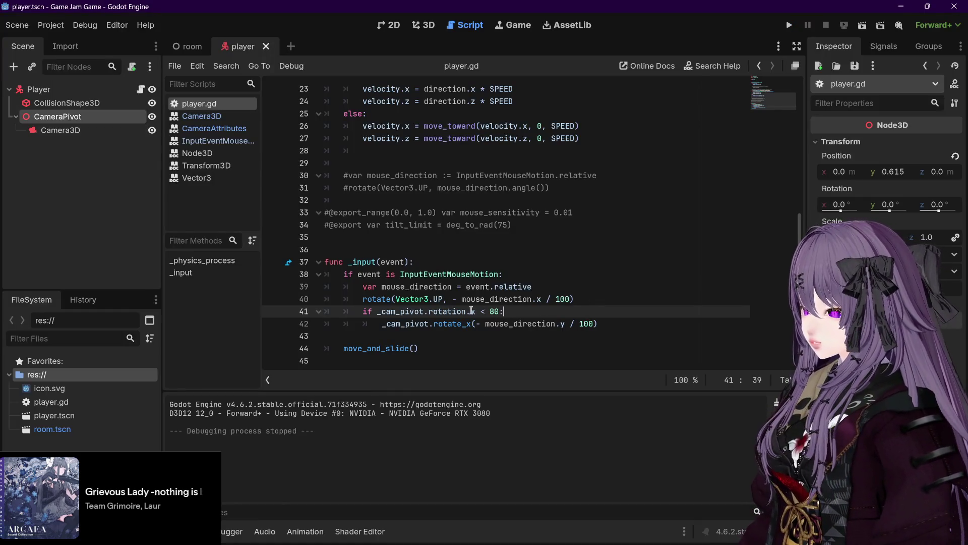
mouse_move(470, 311)
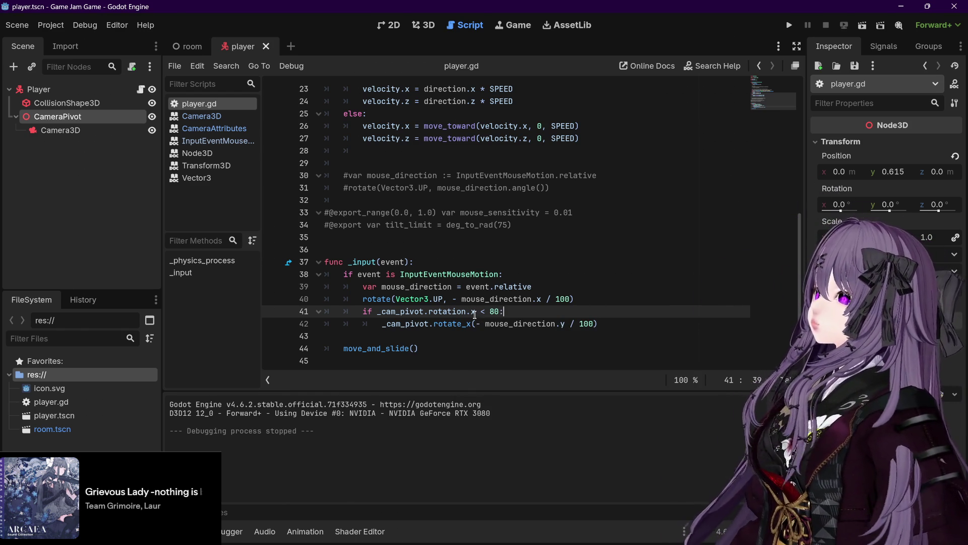
Append '& _cam_pivot.rotation.x > -80' to line 41's condition after the 80 limit.
key("Left")
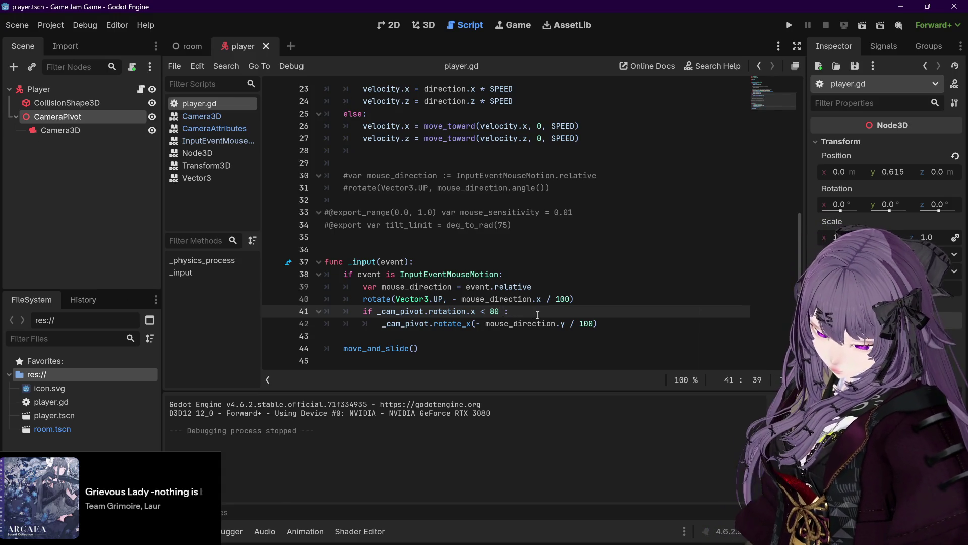
type("&")
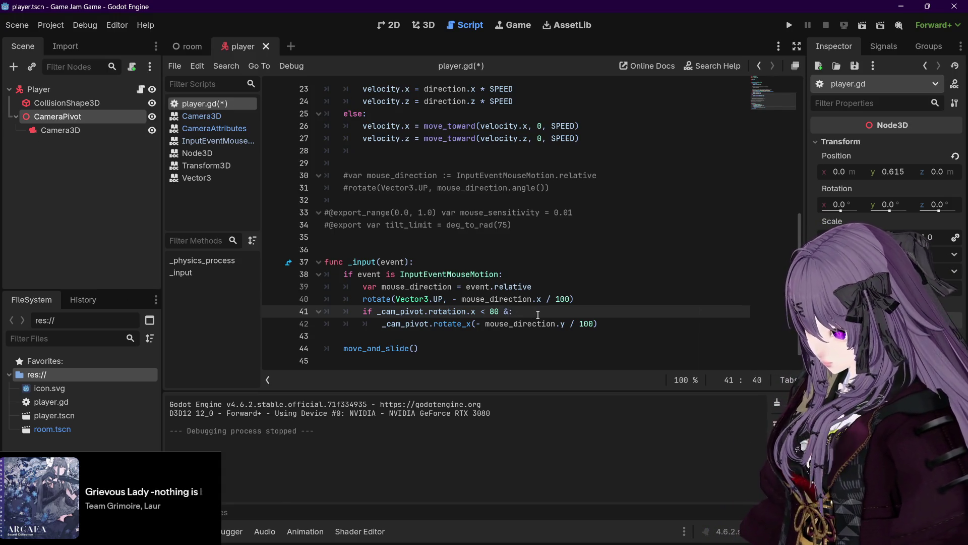
left_click_drag(377, 312, 474, 312)
key("ctrl+c")
left_click(513, 311)
key("ctrl+v")
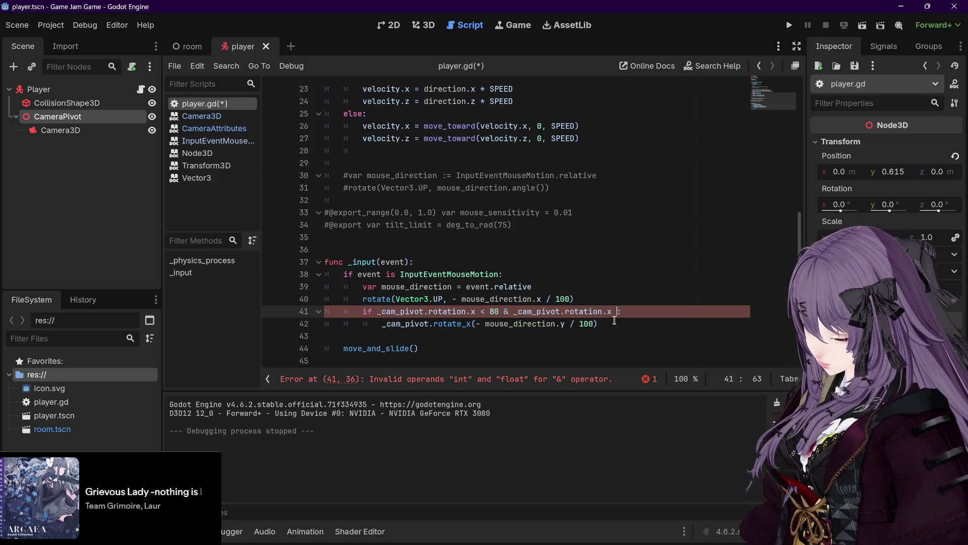
type("-80")
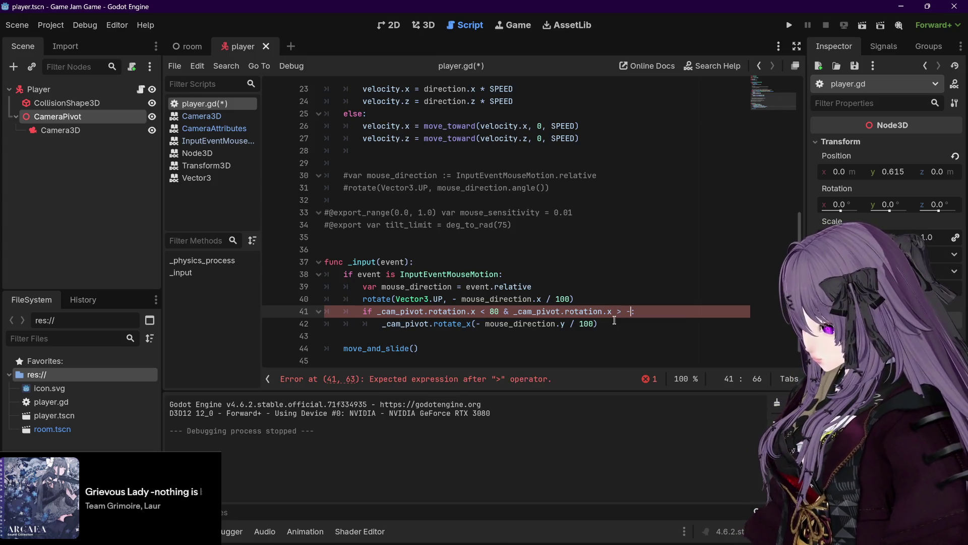
left_click(651, 312)
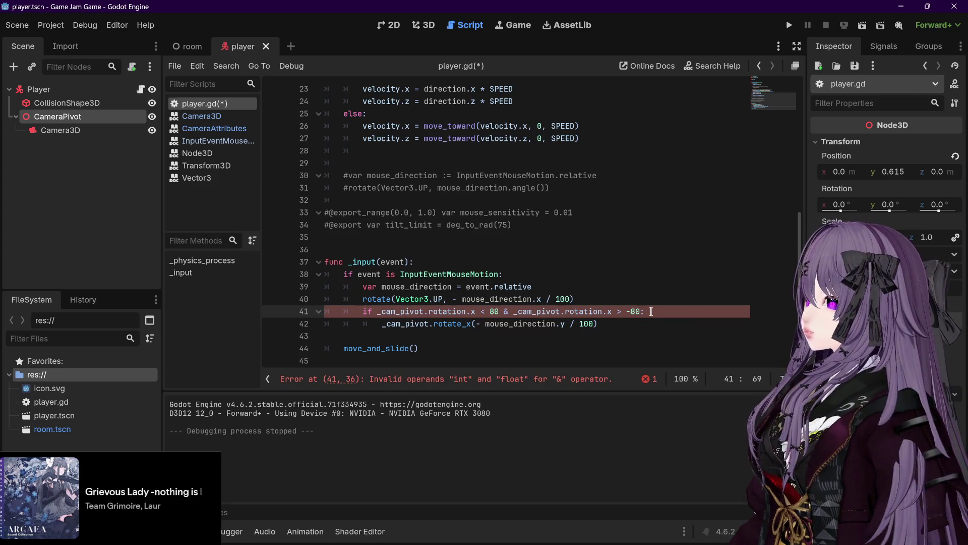
scroll(584, 322, "up", 6)
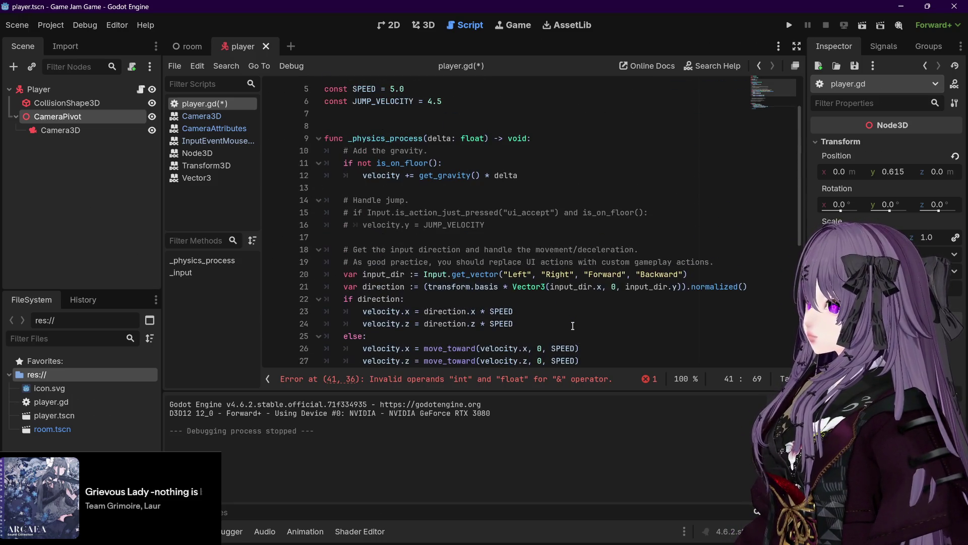
scroll(574, 323, "down", 1)
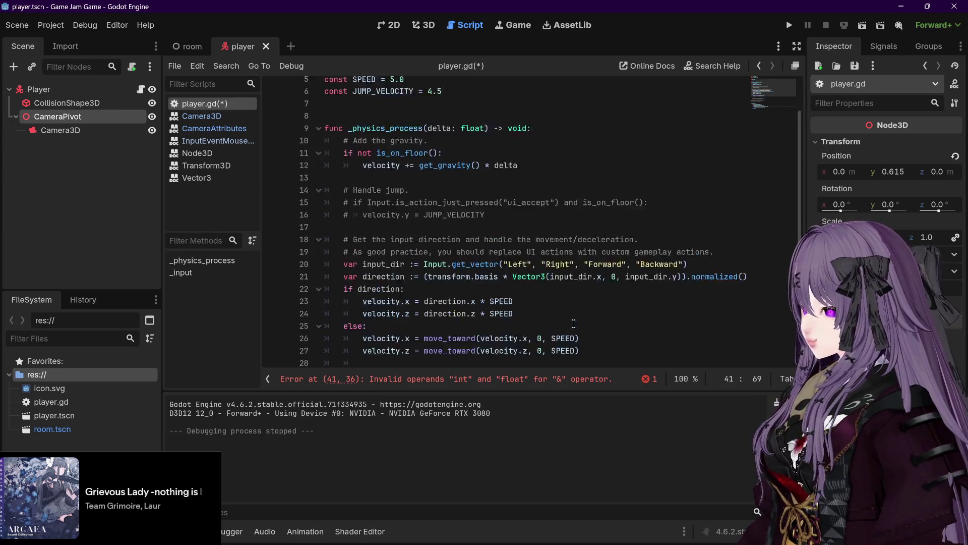
scroll(578, 323, "up", 2)
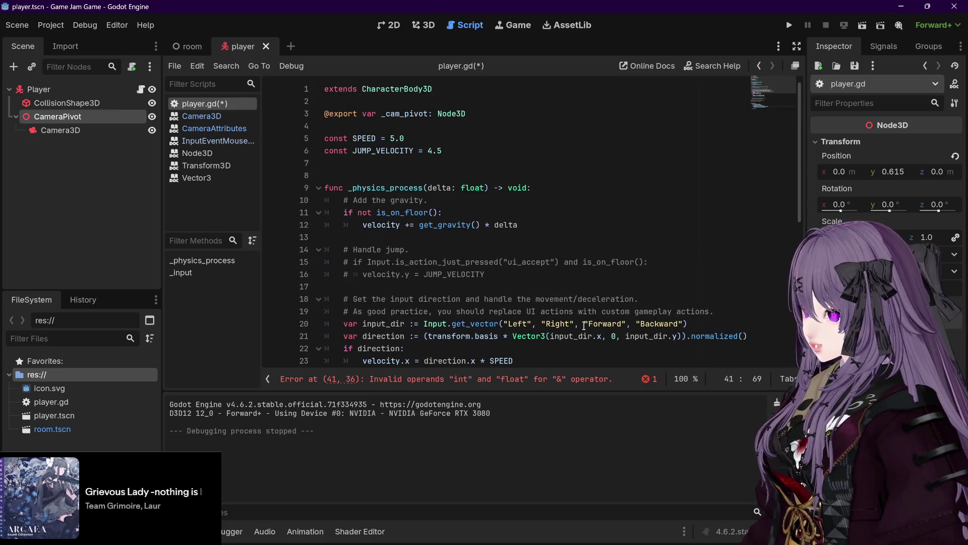
scroll(585, 325, "down", 7)
Wrap each rotation.x comparison on line 41 in parentheses.
left_click(382, 311)
type("(")
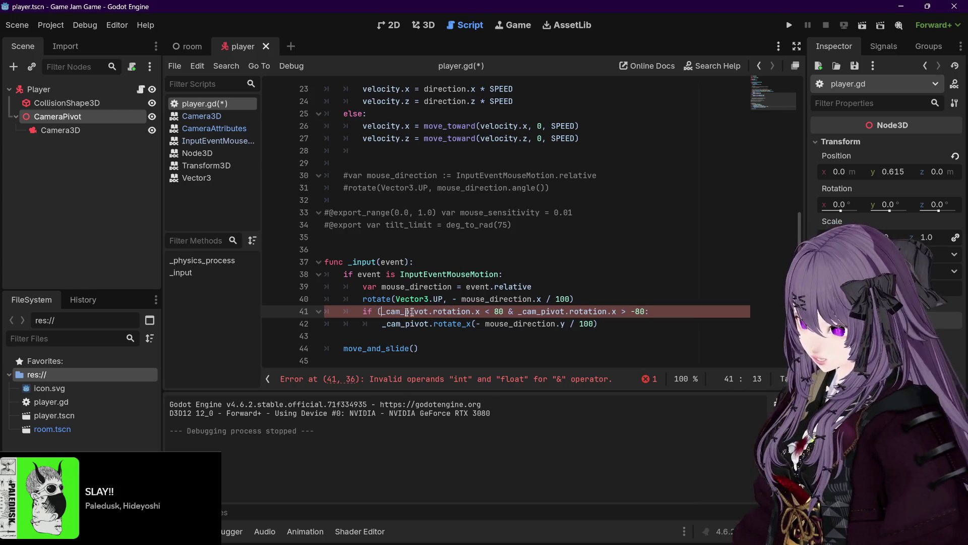
left_click(504, 311)
type(")")
key("BackSpace")
key("Right")
type(")")
left_click(523, 311)
type("(")
left_click(654, 311)
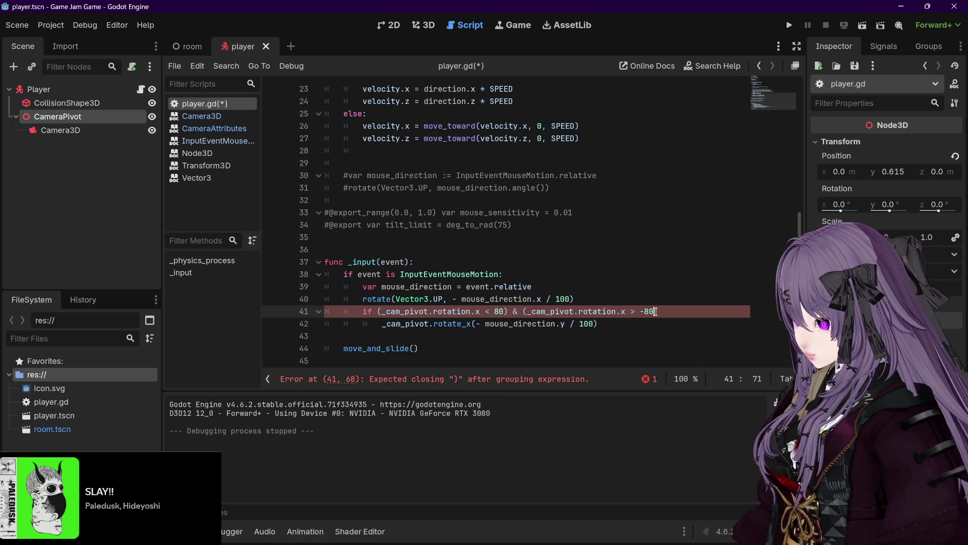
type("):")
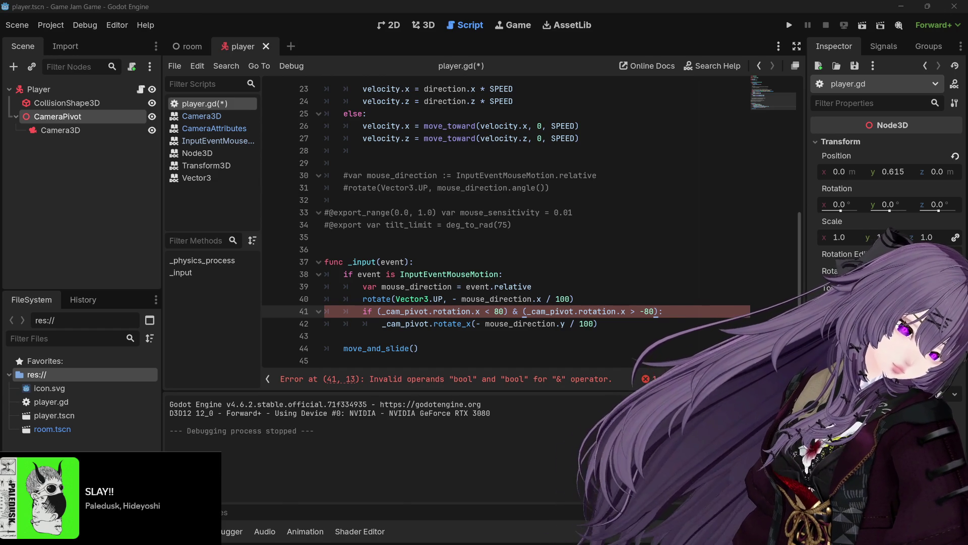
Remove the four parentheses from line 41 again.
left_click(384, 313)
key("BackSpace")
left_click(505, 313)
key("BackSpace")
left_click(518, 313)
key("BackSpace")
left_click(648, 313)
key("BackSpace")
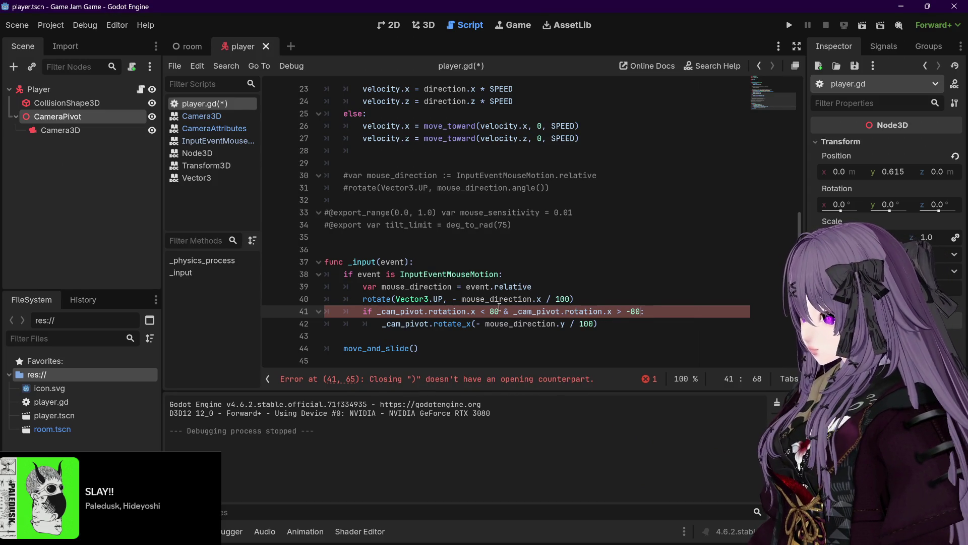
Replace the '&' operator with 'and', save player.gd, and run the game.
double_click(507, 311)
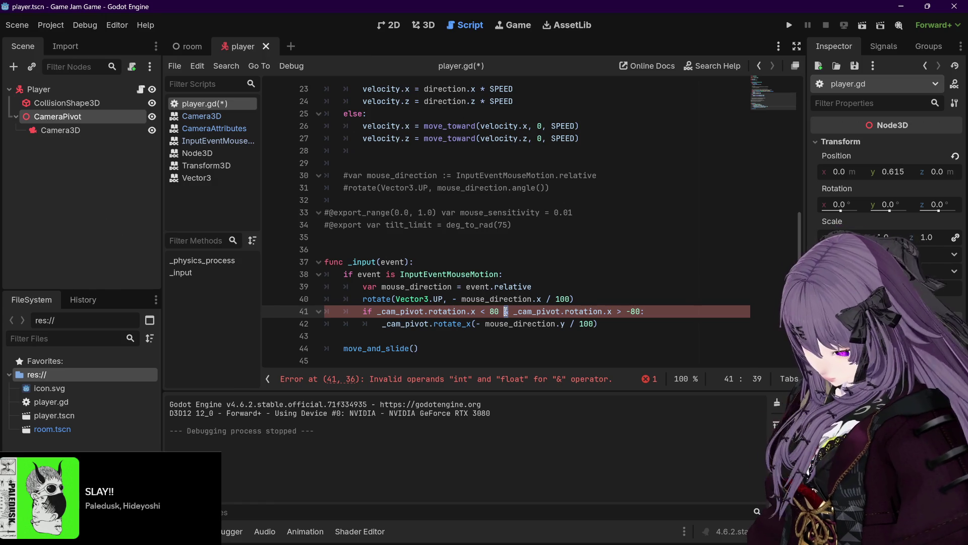
type("and")
left_click(544, 323)
left_click(588, 311)
mouse_move(601, 306)
key("ctrl+s")
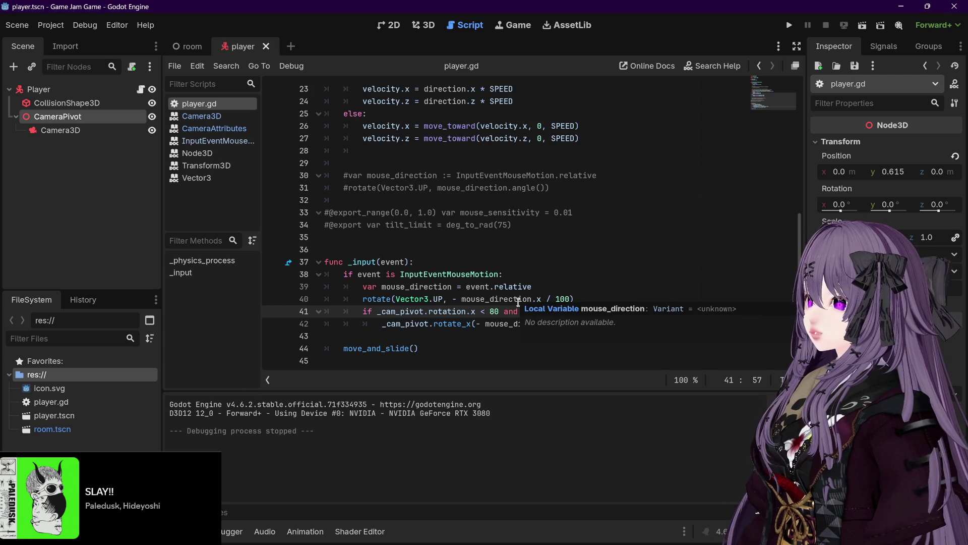
left_click(789, 25)
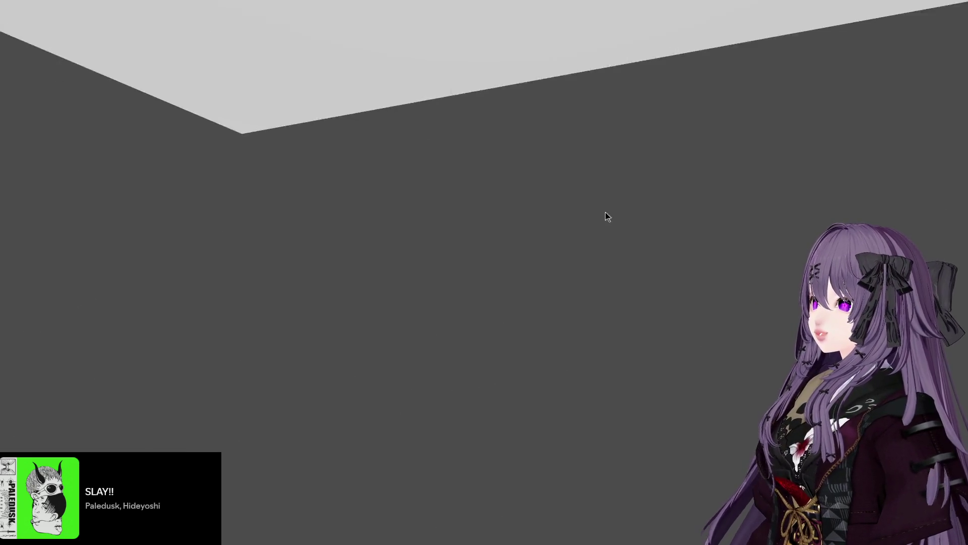
key("F8")
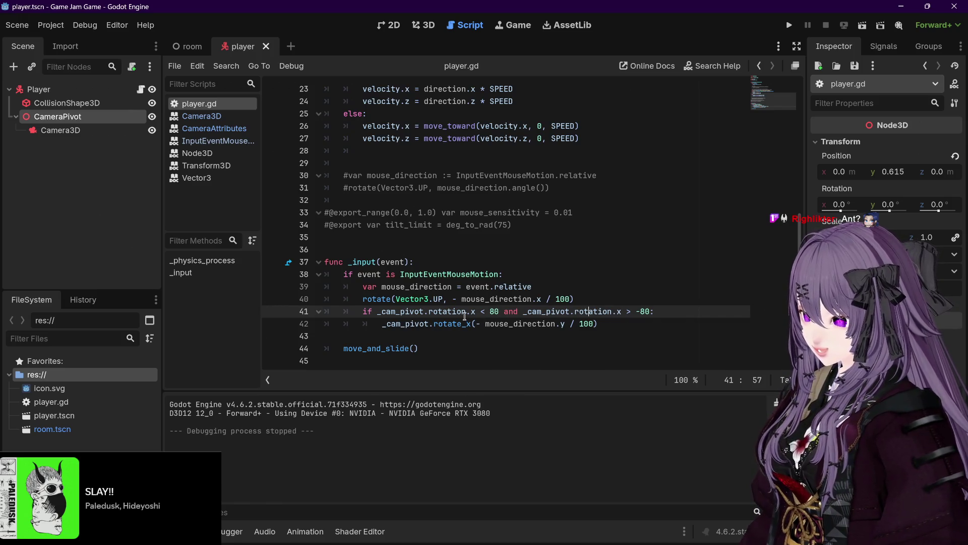
Replace the 80 upper limit on line 41 with PI/2.
mouse_move(465, 316)
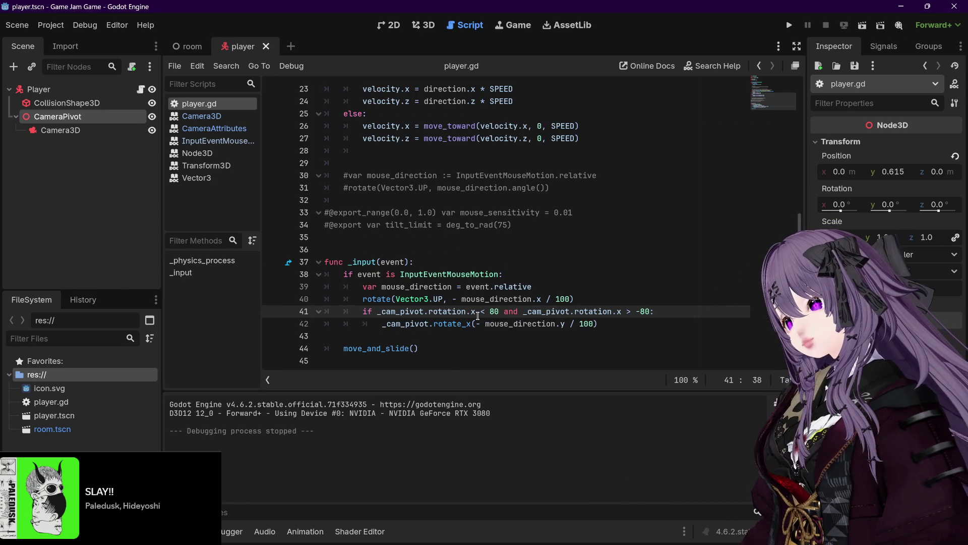
left_click_drag(501, 311, 494, 311)
double_click(494, 311)
key("BackSpace")
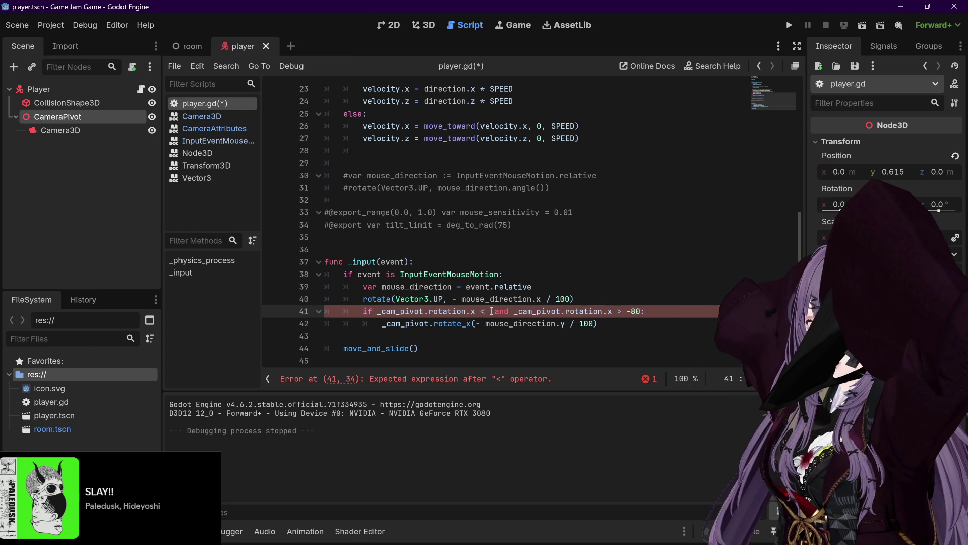
type("PI")
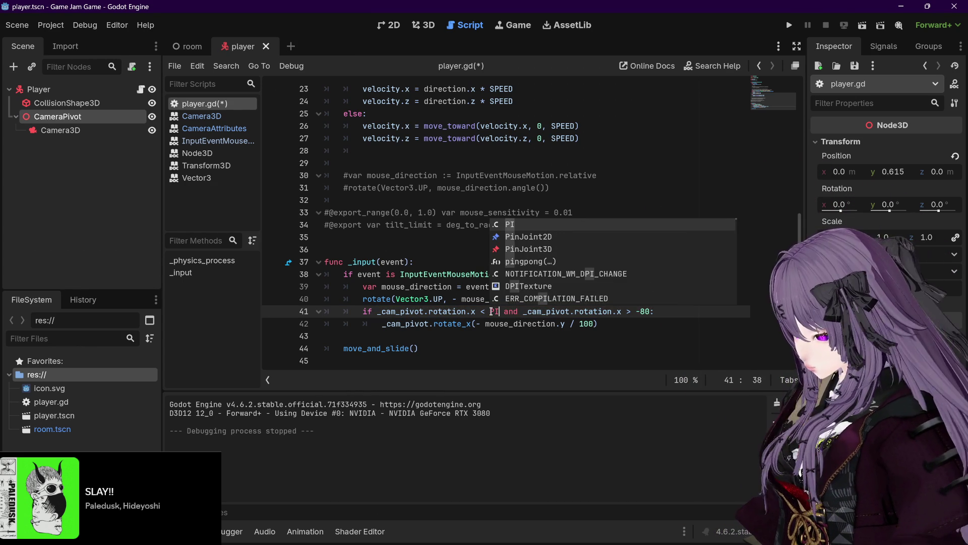
type("/2")
Change the lower limit to -PI/2, save the script, and run the game.
left_click_drag(489, 311, 509, 312)
key("ctrl+c")
double_click(653, 311)
key("ctrl+v")
left_click(691, 314)
key("ctrl+s")
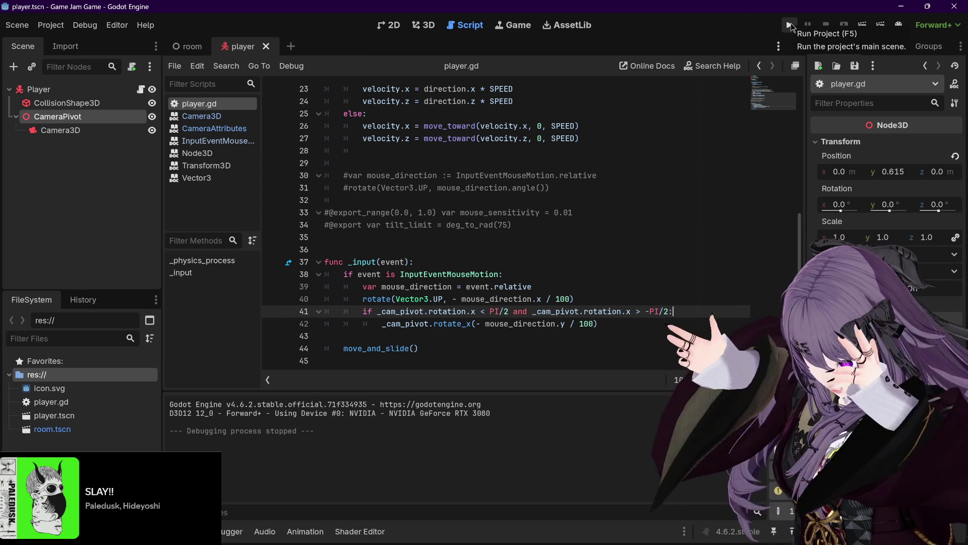
left_click(789, 25)
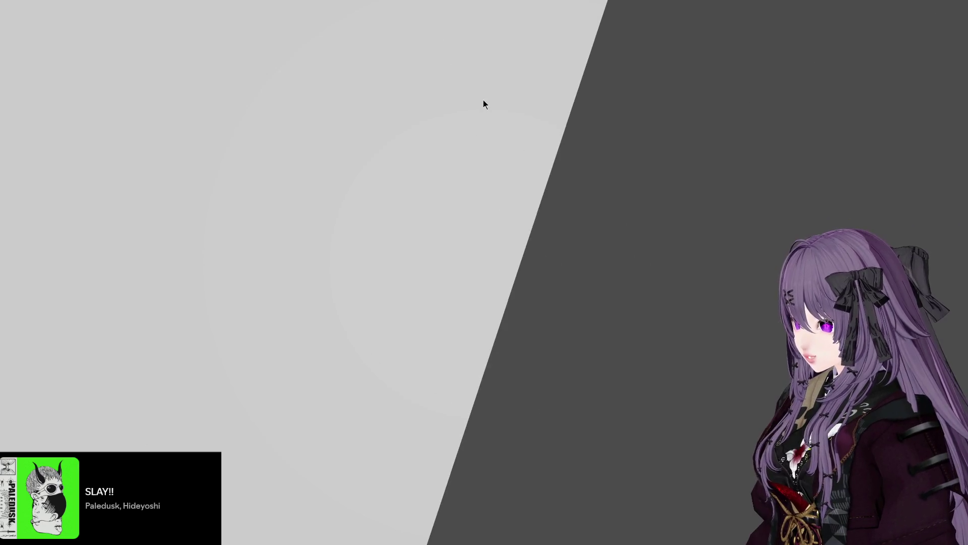
key("F8")
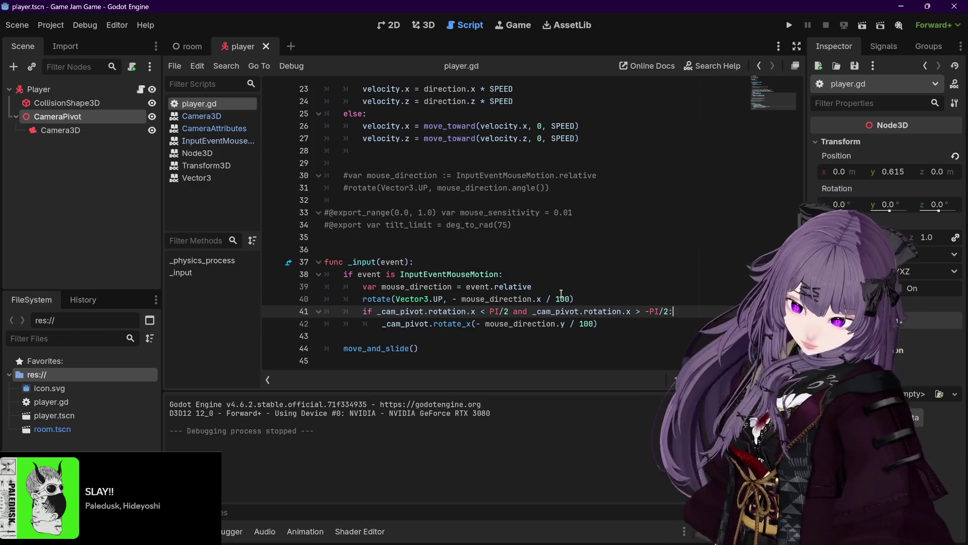
left_click(561, 295)
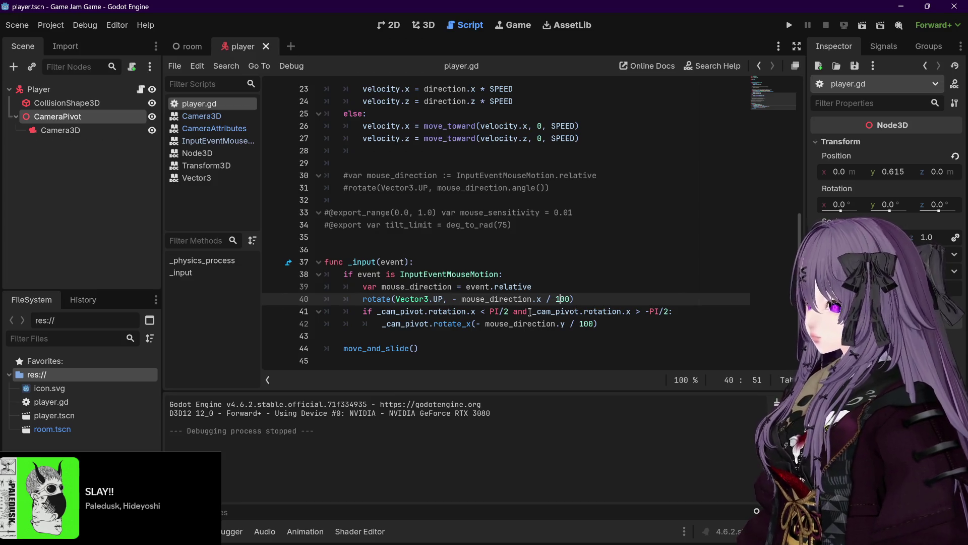
mouse_move(533, 314)
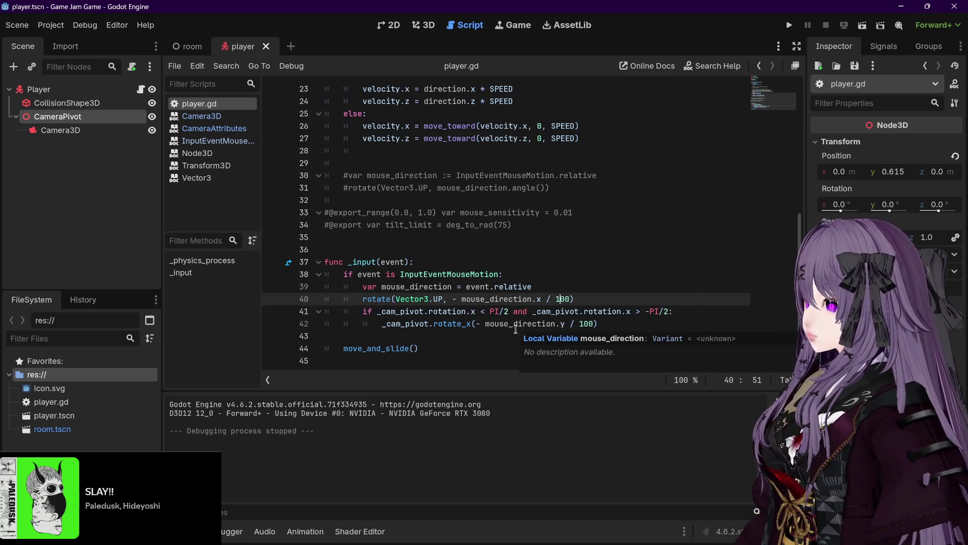
mouse_move(487, 326)
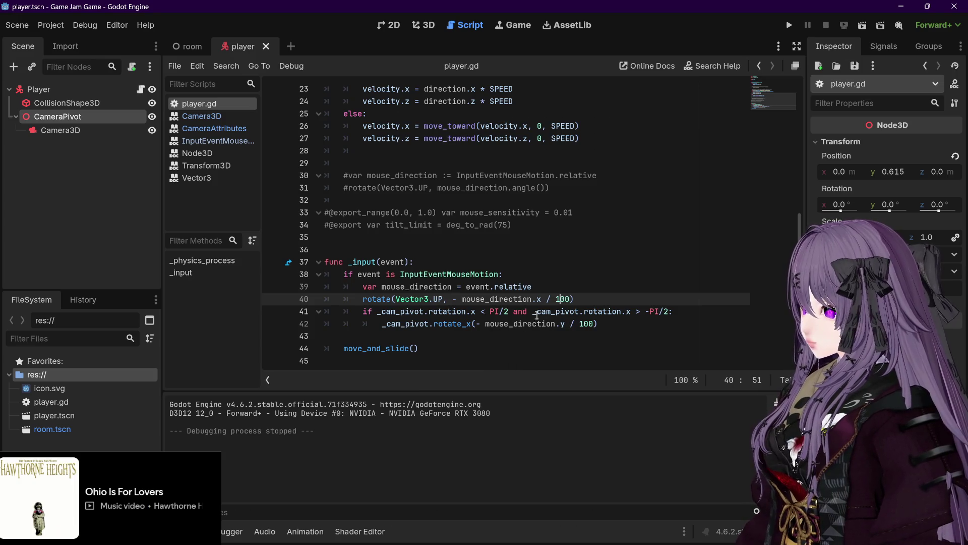
left_click_drag(533, 313, 668, 313)
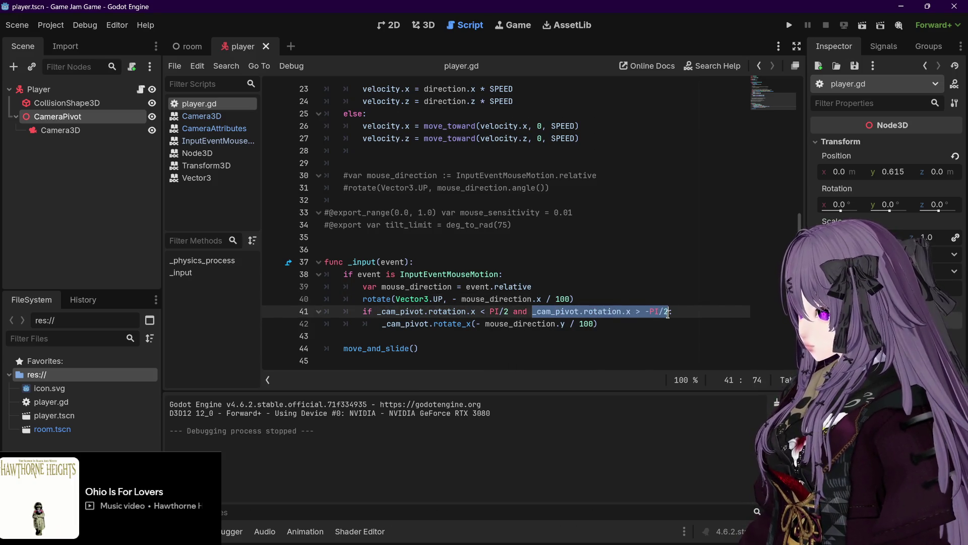
Replace line 41's -PI/2 check with 'mouse_direction.y < 0' and run the game to test it.
key("BackSpace")
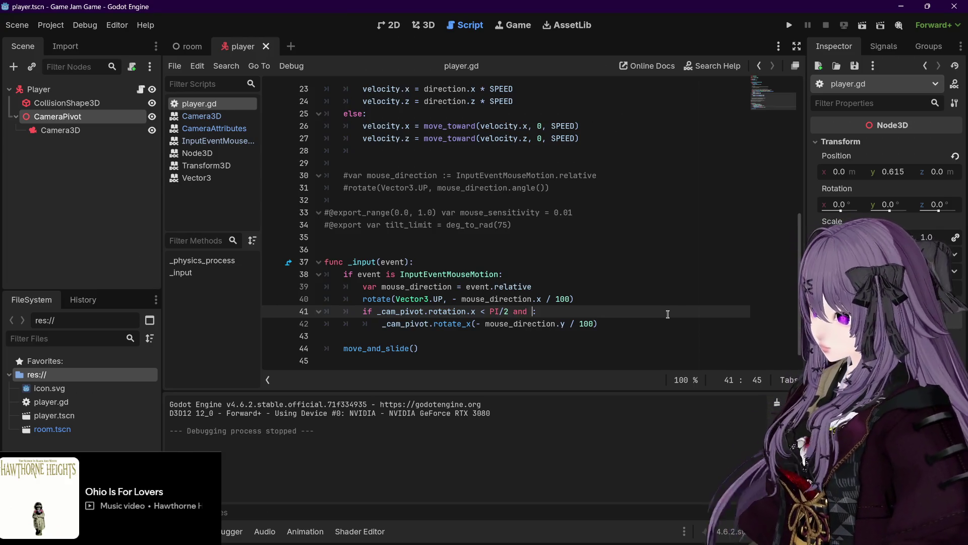
type(":")
left_click_drag(485, 323, 555, 324)
left_click(548, 310)
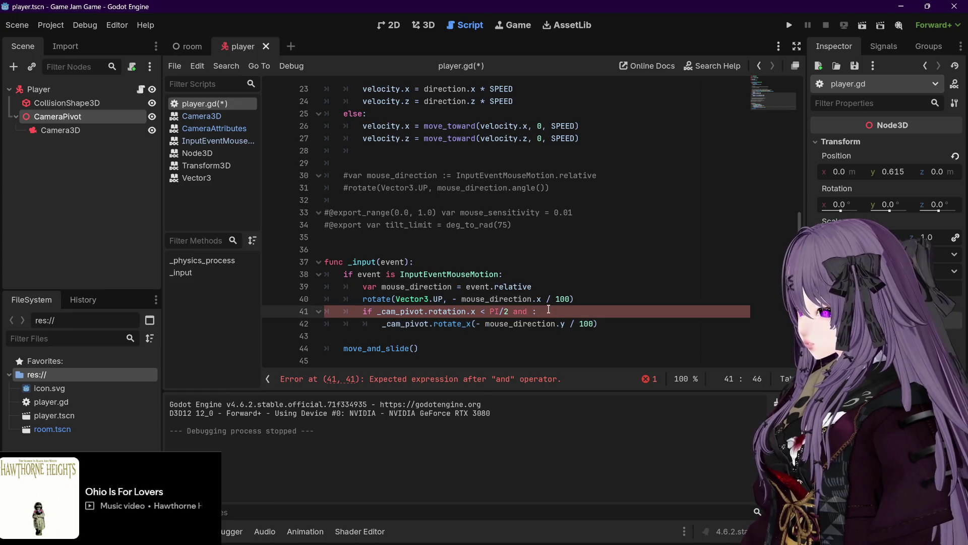
type("mouse_direction")
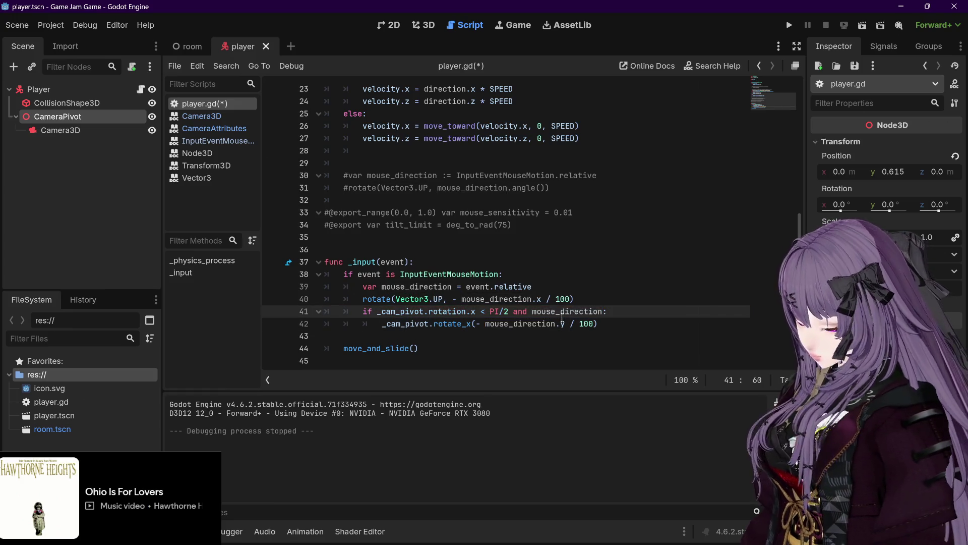
type(".y")
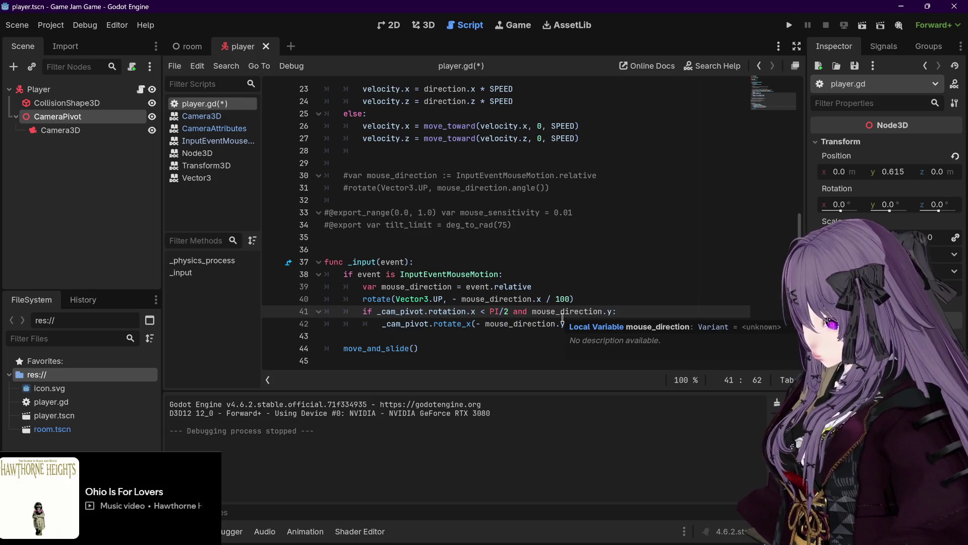
type(".uni")
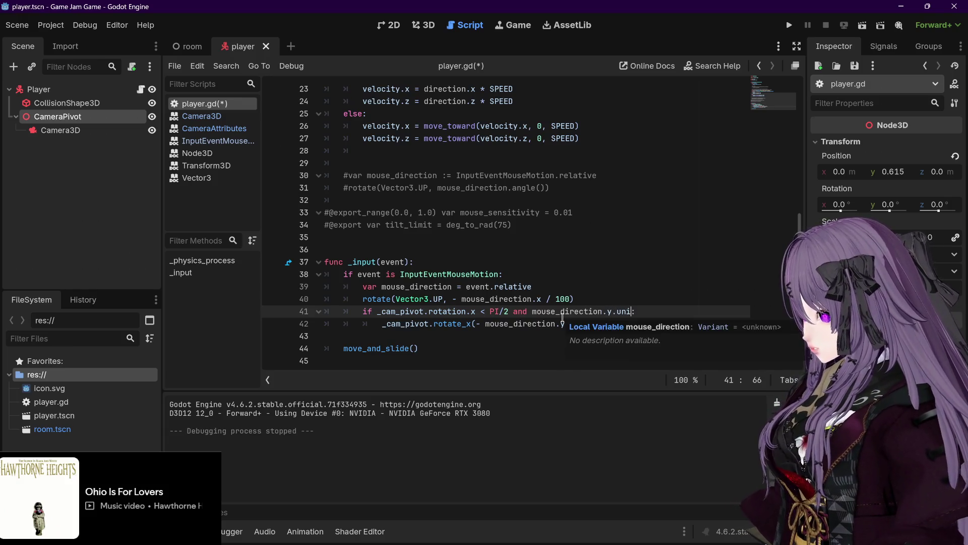
key("BackSpace")
key("BackSpace")
key("BackSpace")
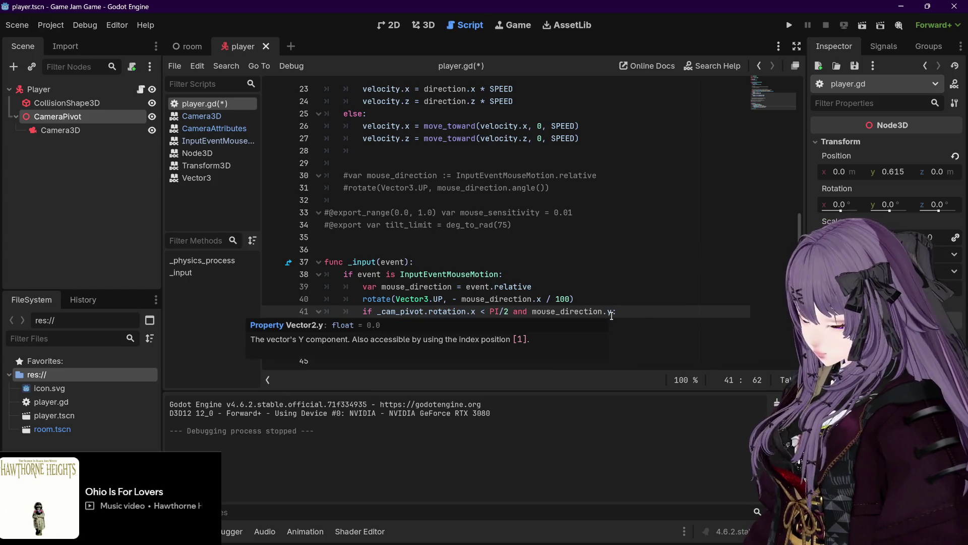
type("> 0")
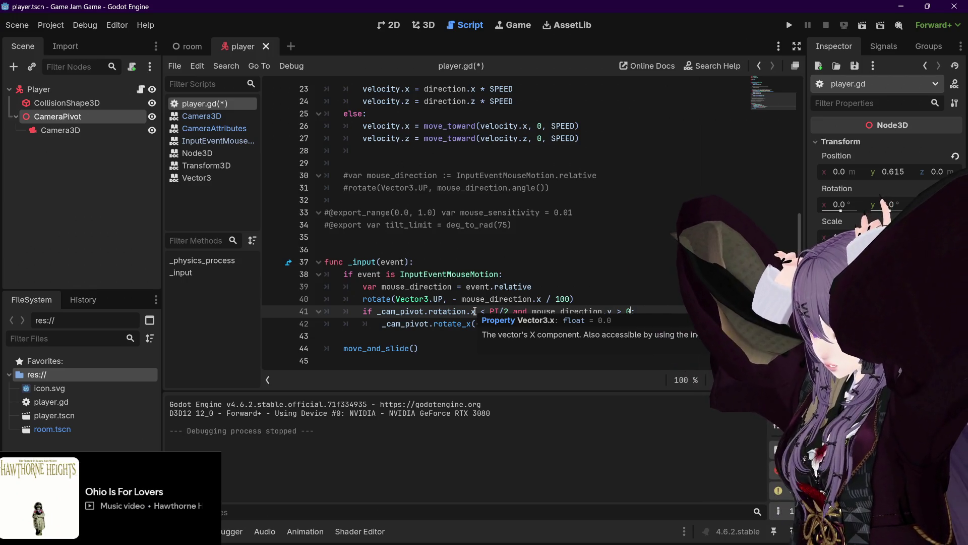
left_click(646, 311)
key("F5")
type("<")
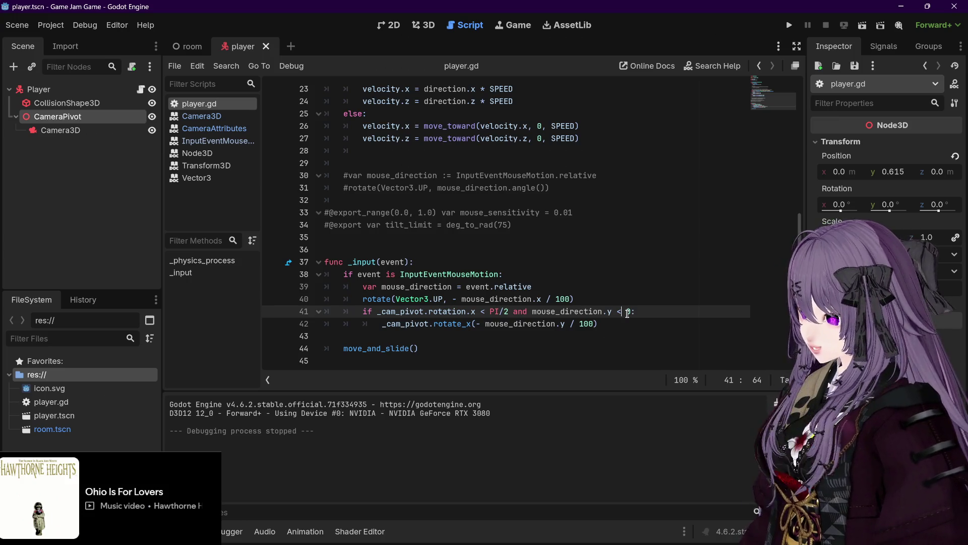
left_click(790, 24)
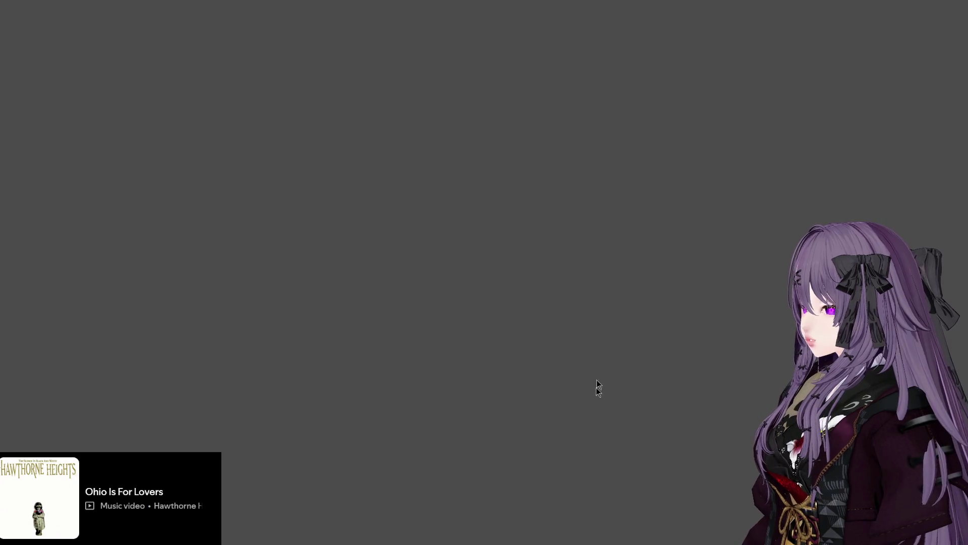
Stop the game, relaunch it for another camera tilt test, then close it.
key("F8")
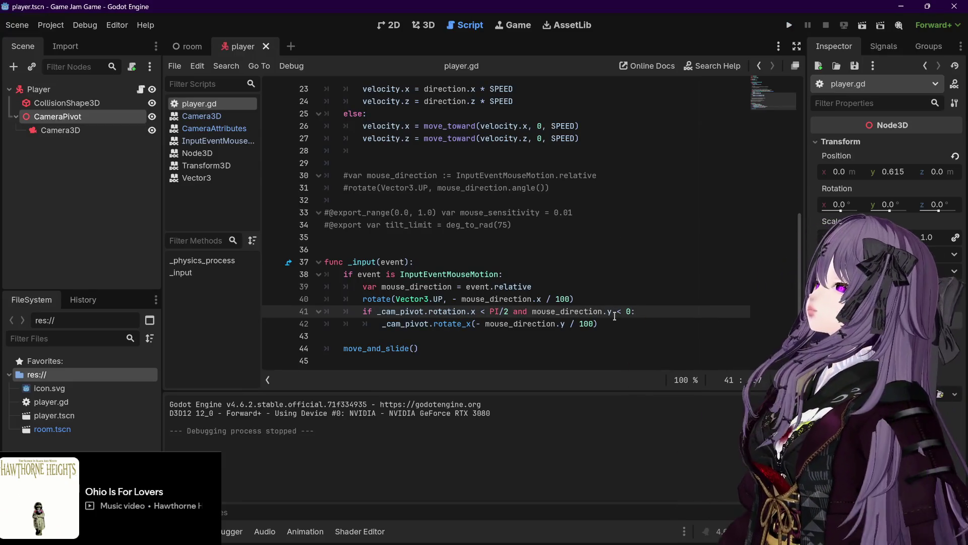
mouse_move(612, 313)
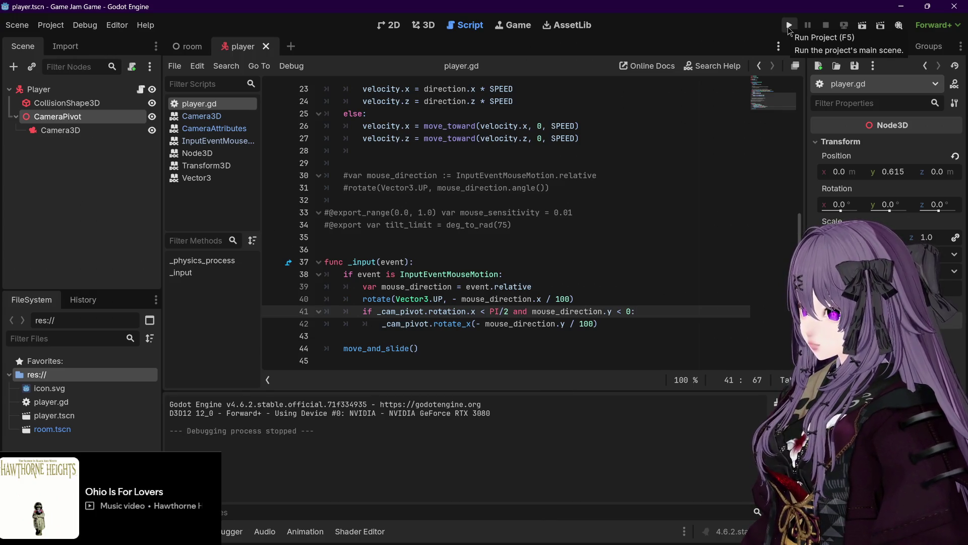
left_click(790, 25)
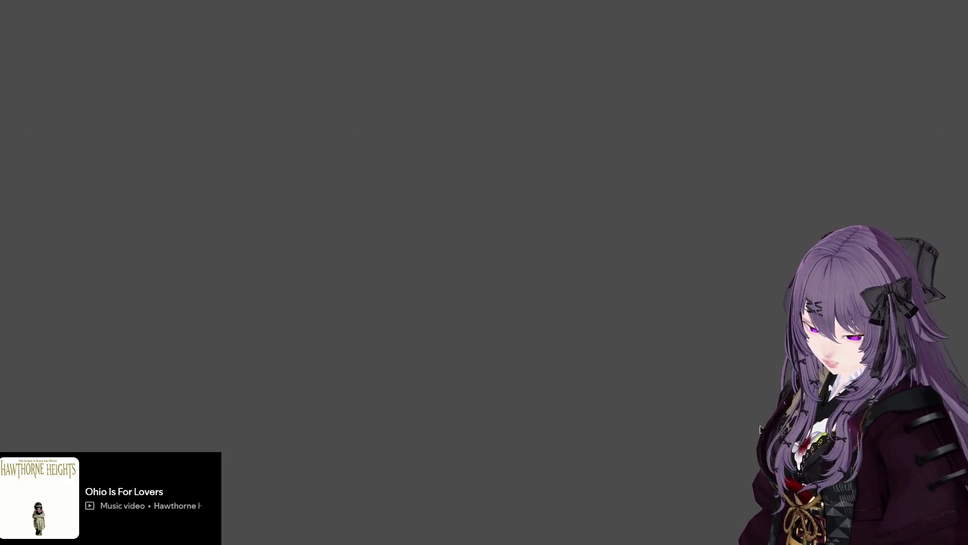
key("alt+F4")
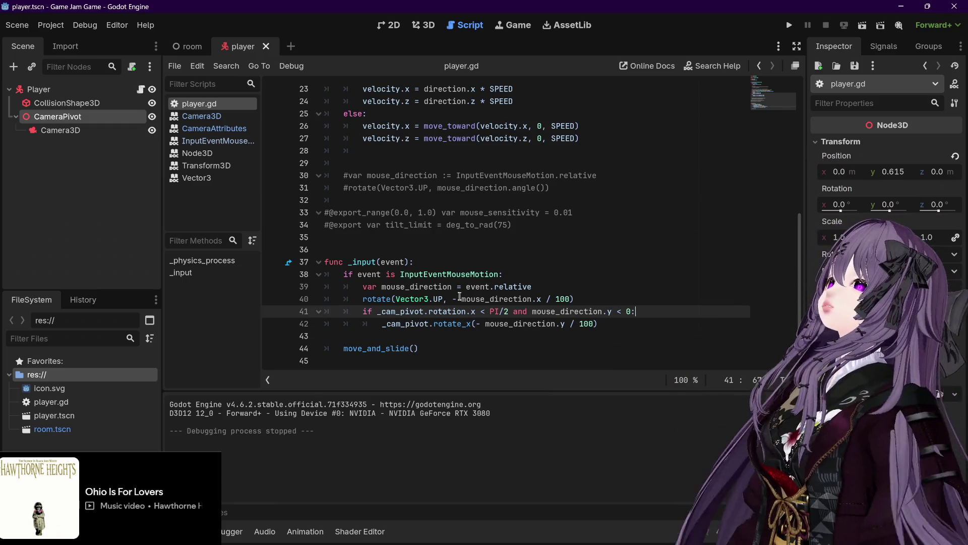
Change line 41's '<' comparison against PI/2 to '=='.
left_click(483, 310)
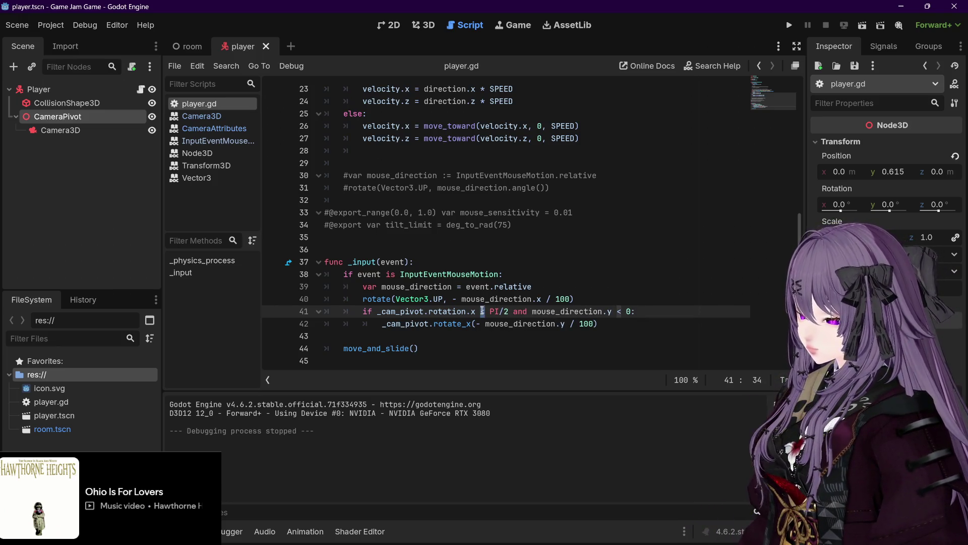
key("Delete")
type("==")
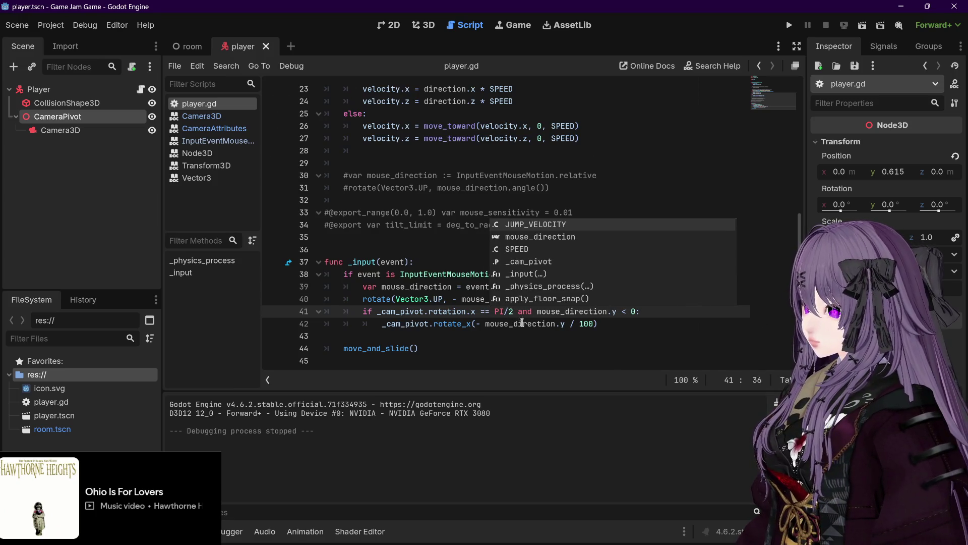
left_click(603, 323)
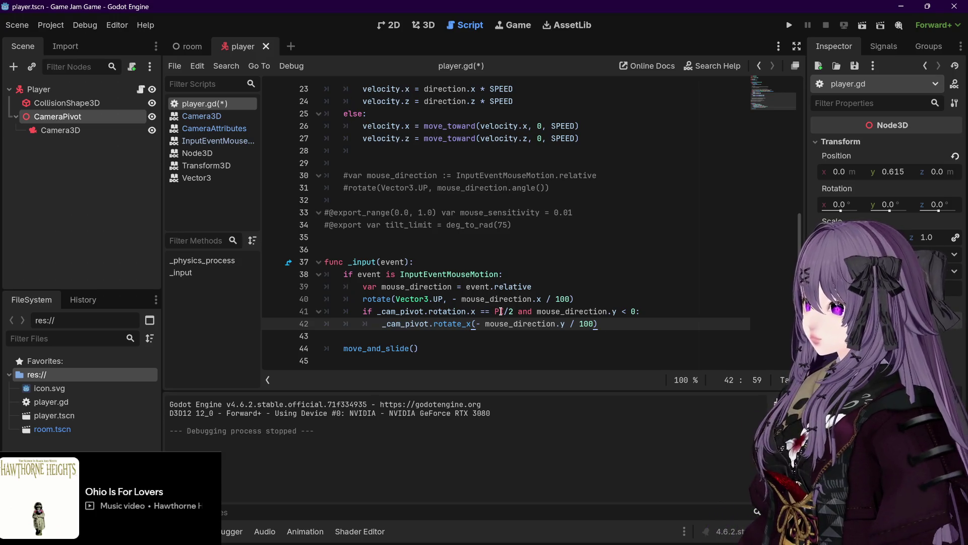
mouse_move(500, 311)
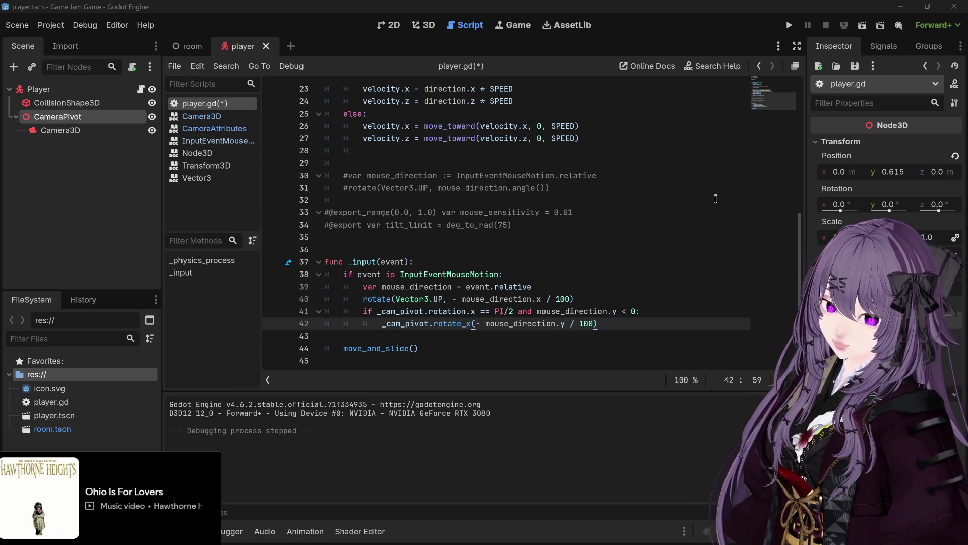
left_click(648, 310)
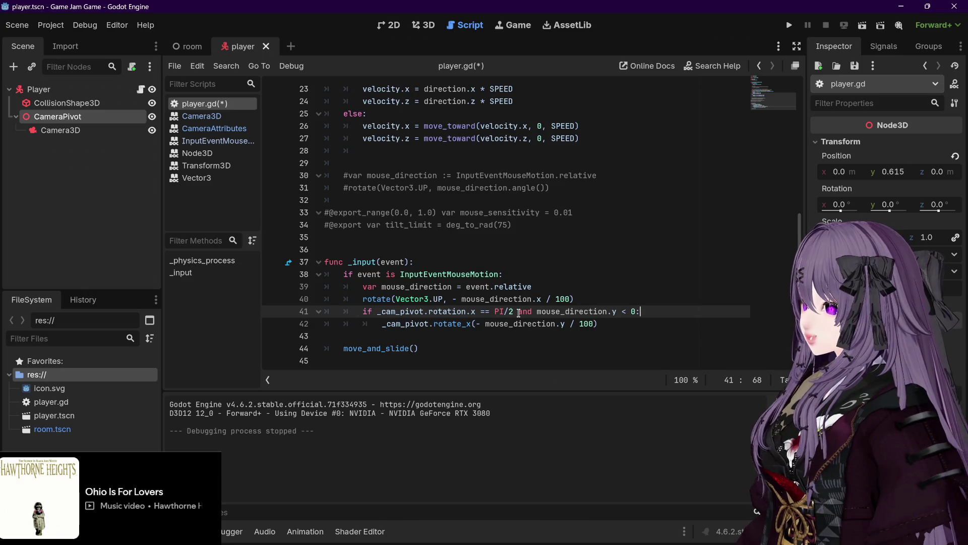
mouse_move(585, 311)
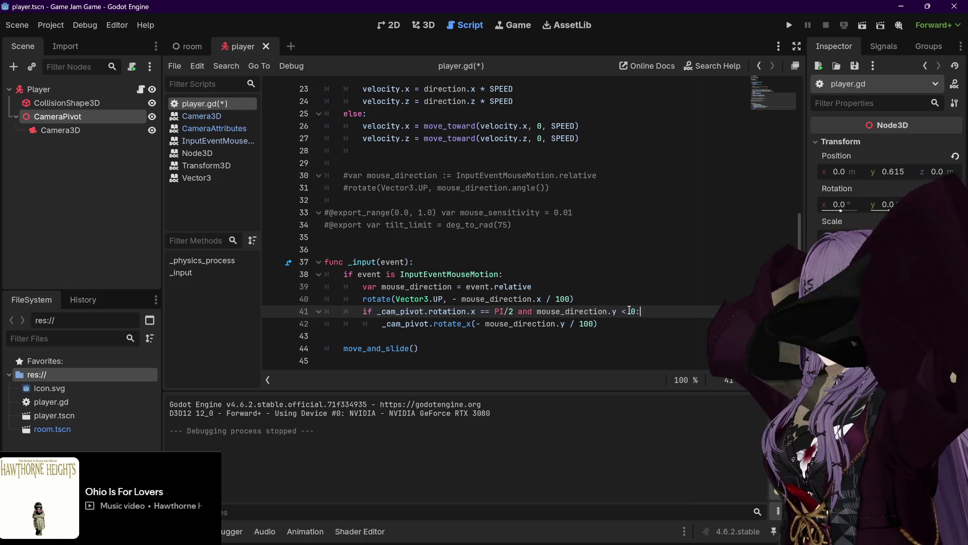
Make the operator '!=' so line 41 reads rotation.x != PI/2, save, and run the game.
left_click(482, 313)
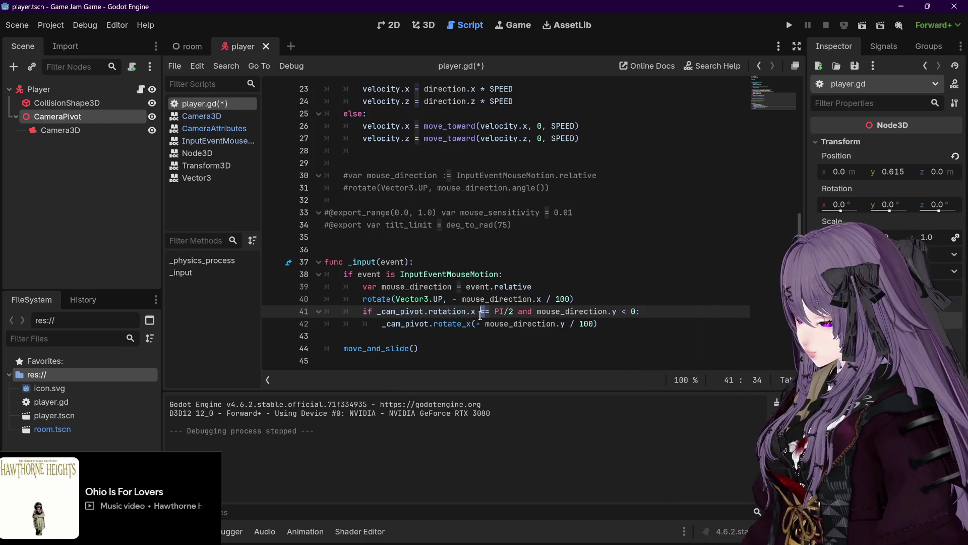
type("-")
left_click(626, 323)
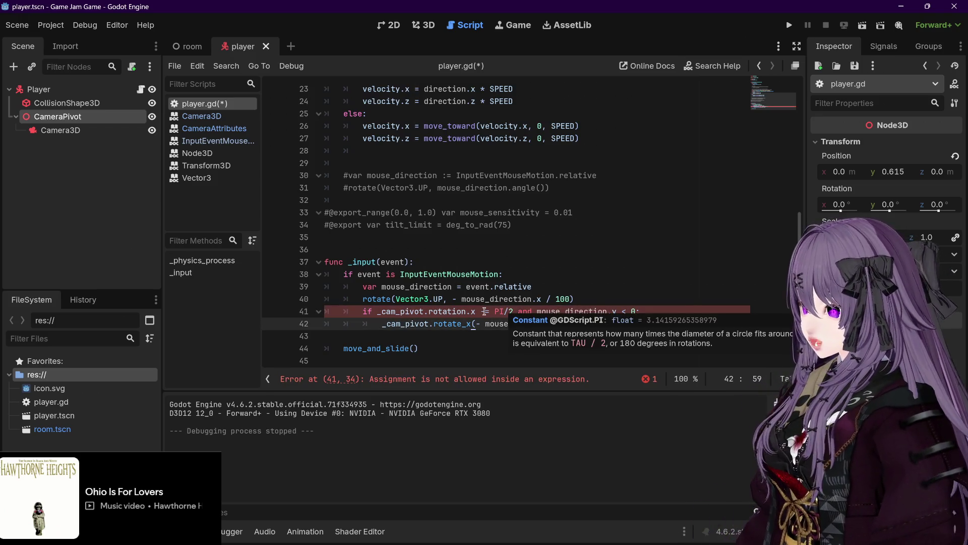
left_click(482, 312)
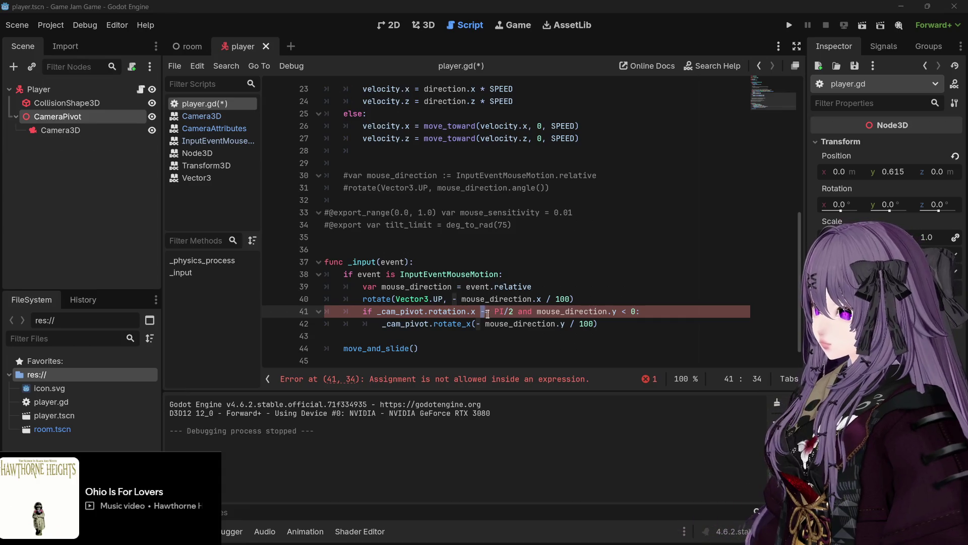
type("<")
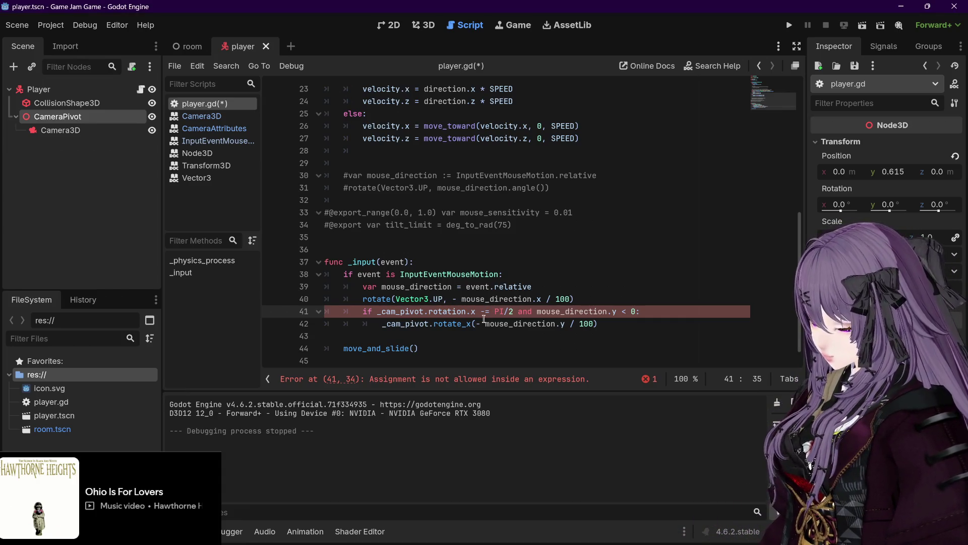
key("BackSpace")
type("!")
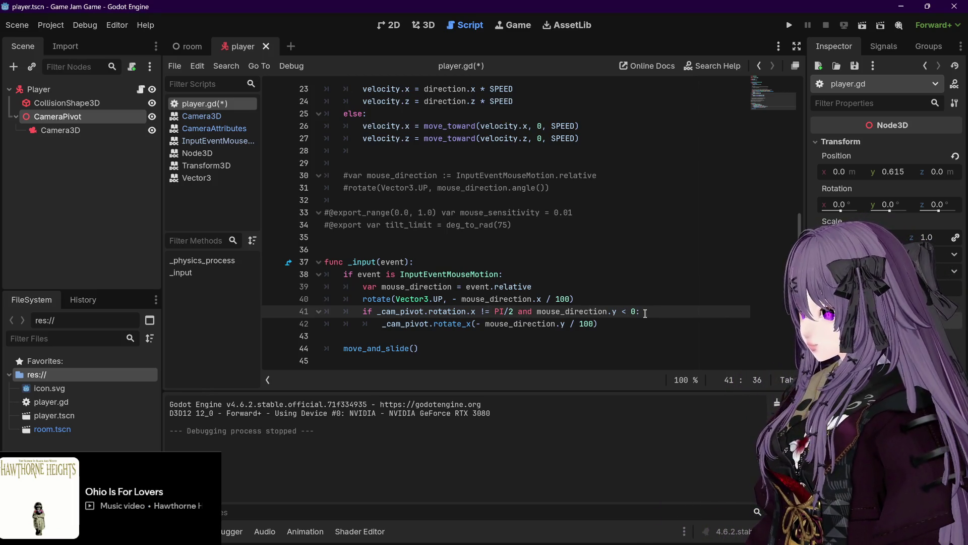
key("ctrl+s")
left_click(789, 25)
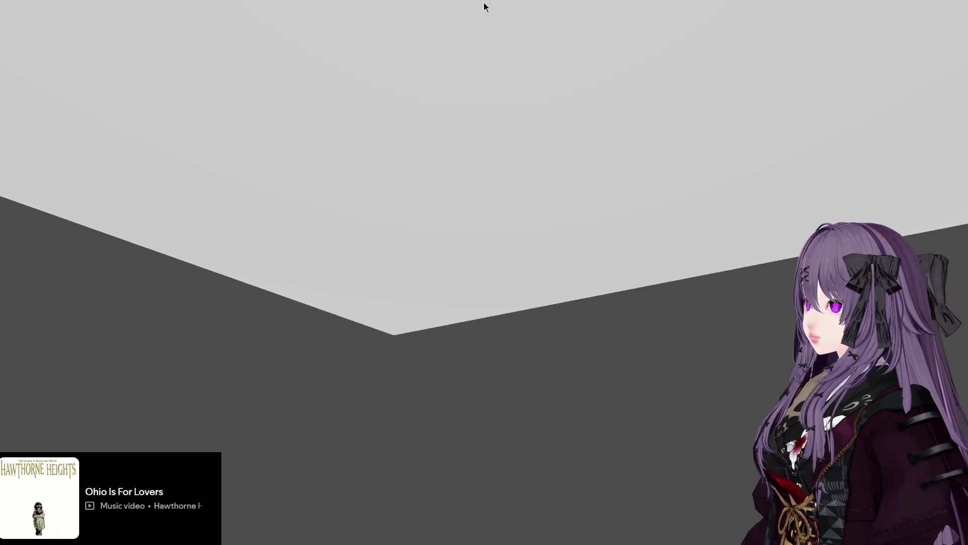
Change line 41's operator to '<=' and save the player script.
key("F8")
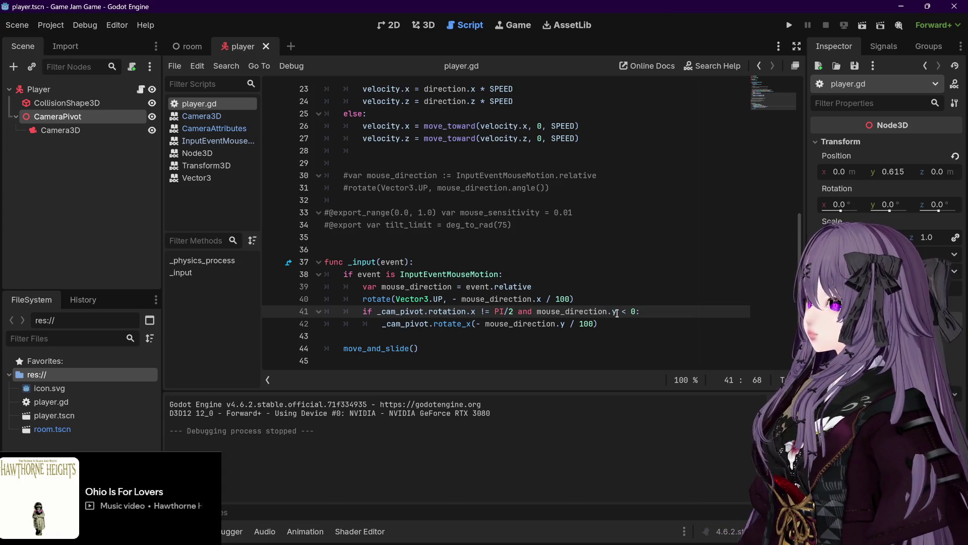
mouse_move(616, 314)
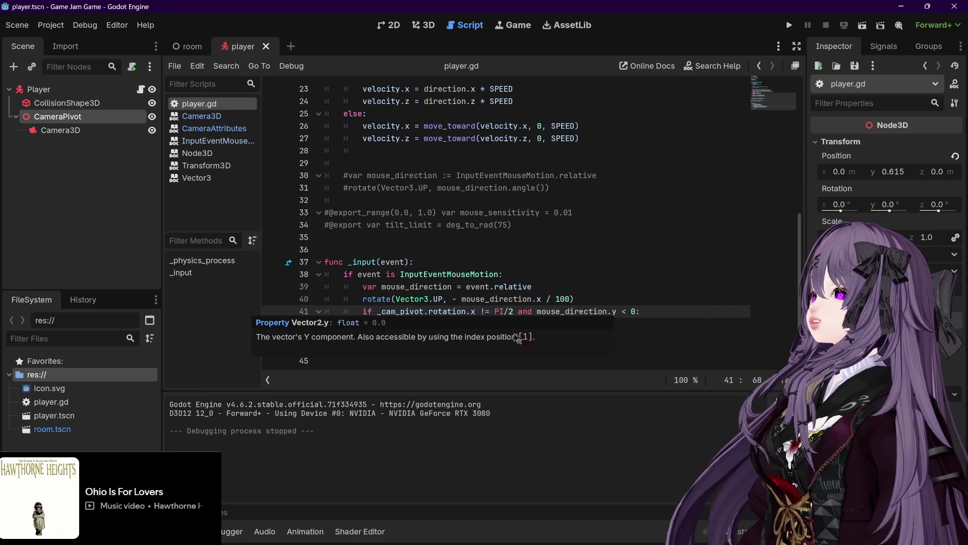
left_click(483, 311)
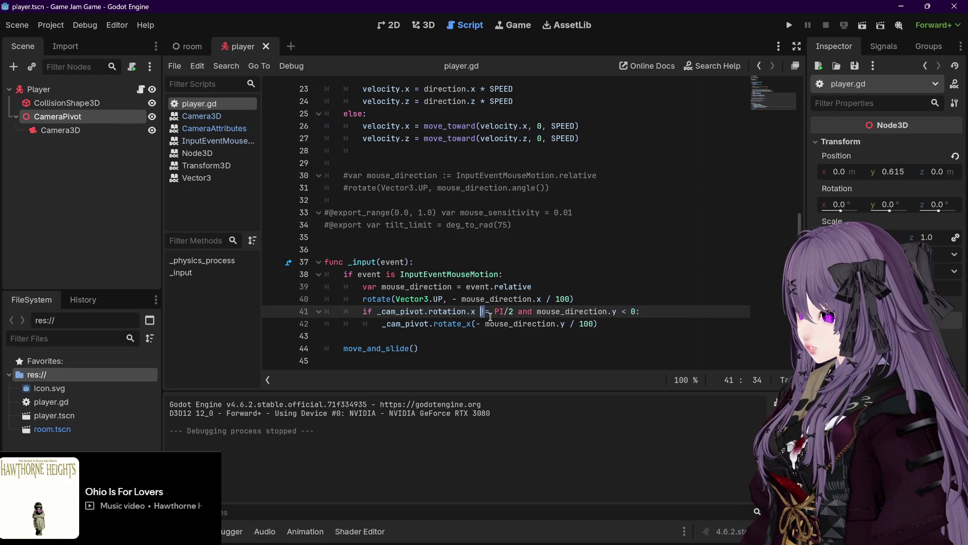
key("BackSpace")
type("=")
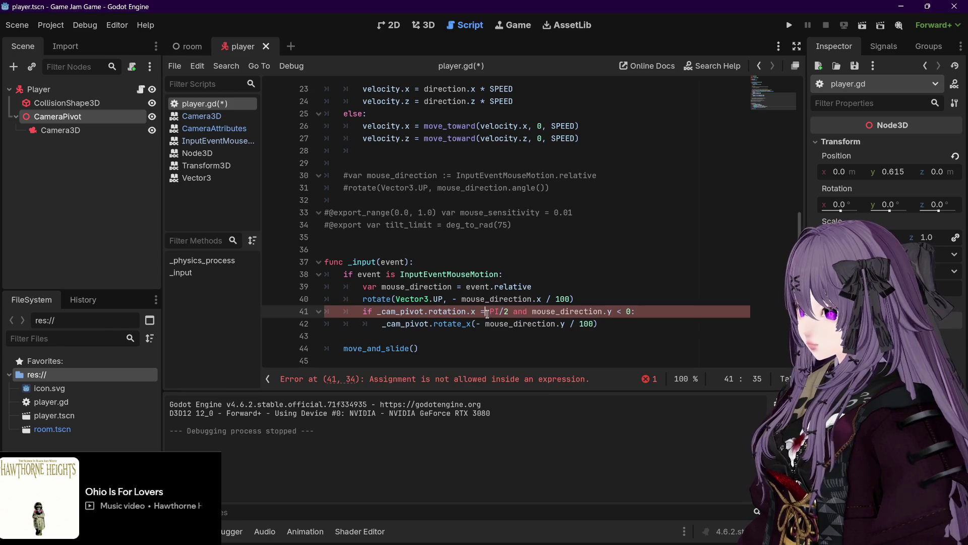
type("<")
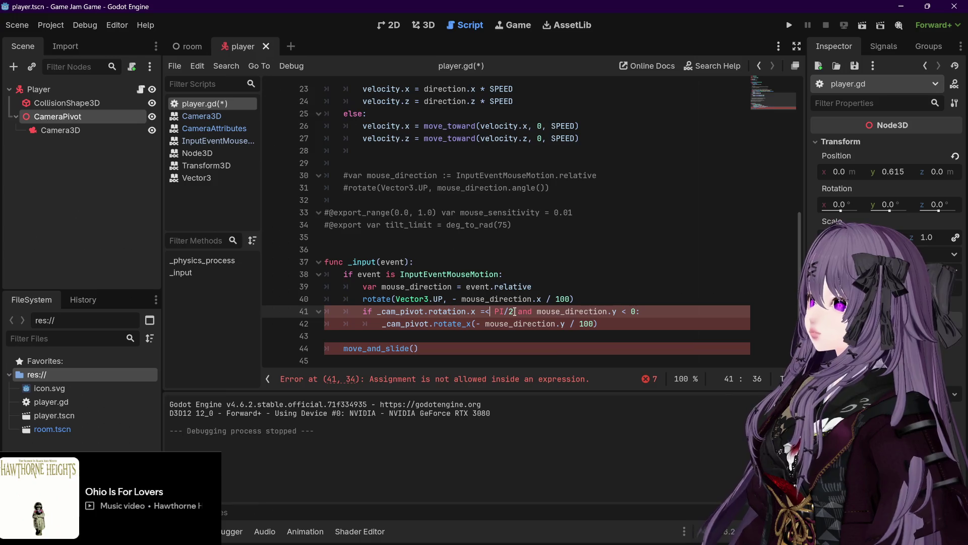
key("BackSpace")
type("<=")
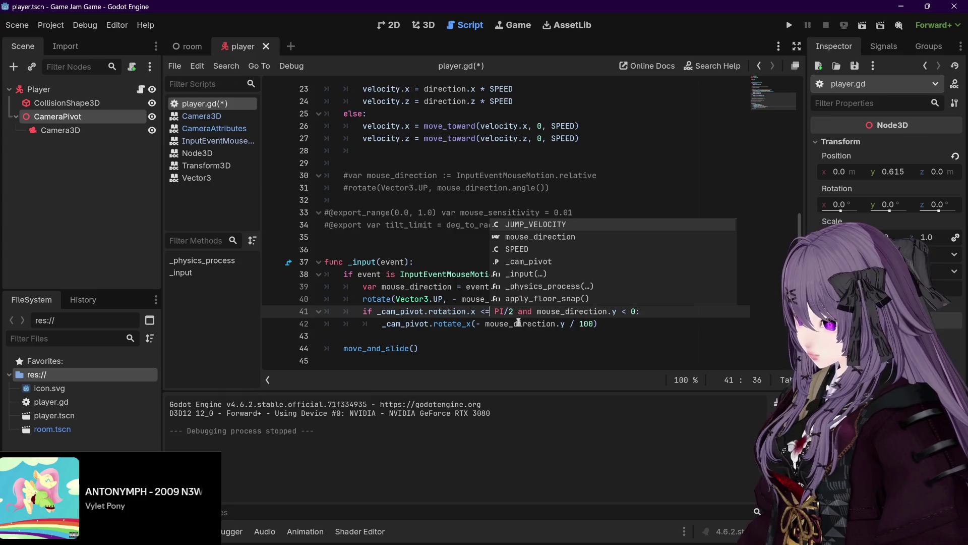
left_click(608, 329)
key("ctrl+s")
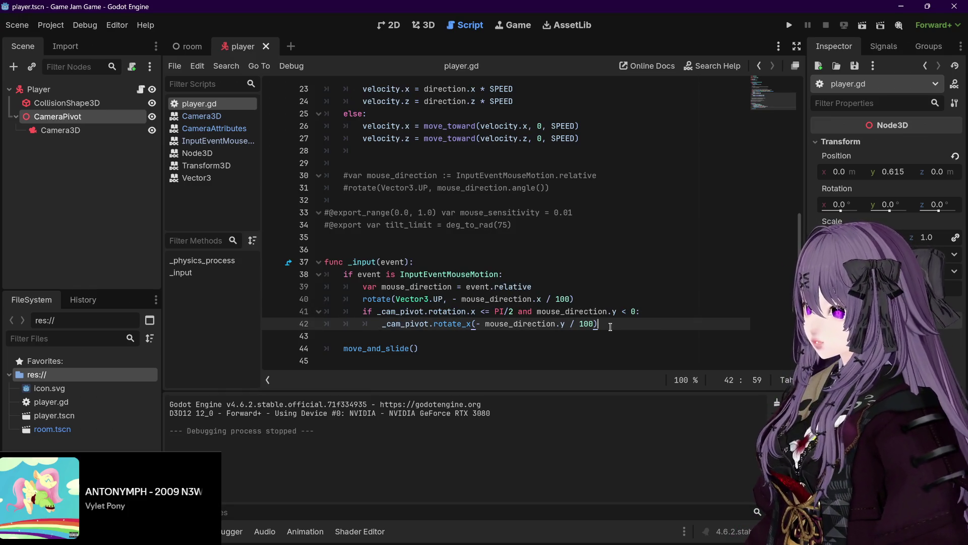
Flip the operator to '>=' and run the game to test the check.
left_click(482, 311)
key("Delete")
type(">")
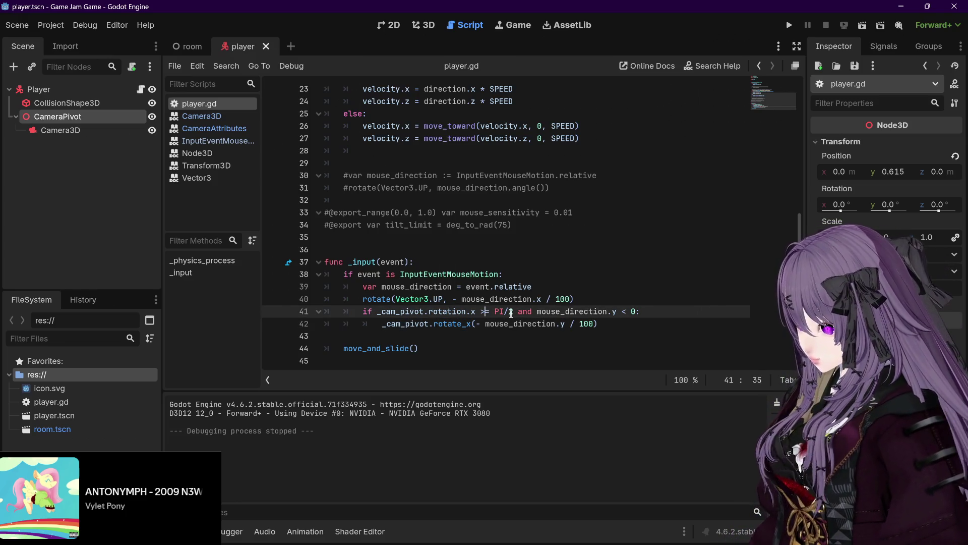
type("=")
left_click(607, 325)
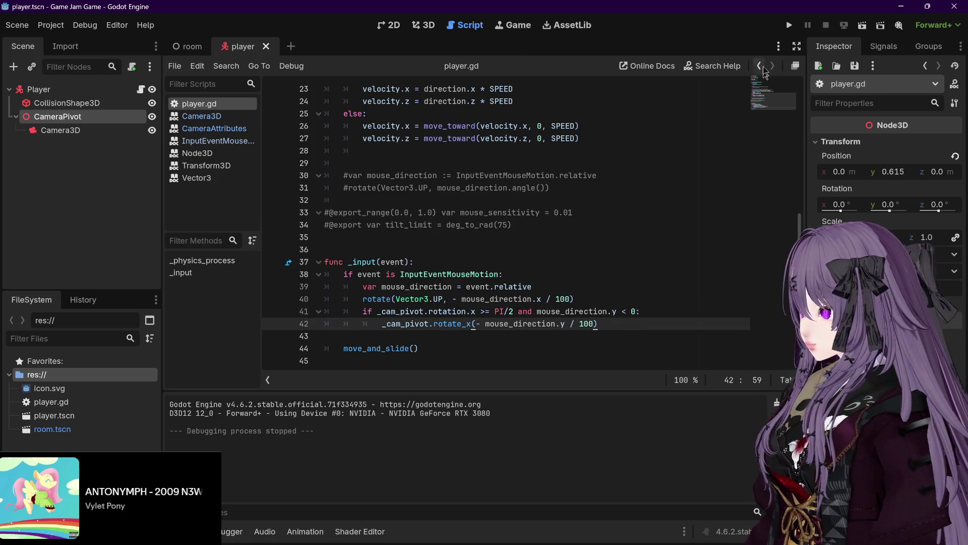
left_click(786, 27)
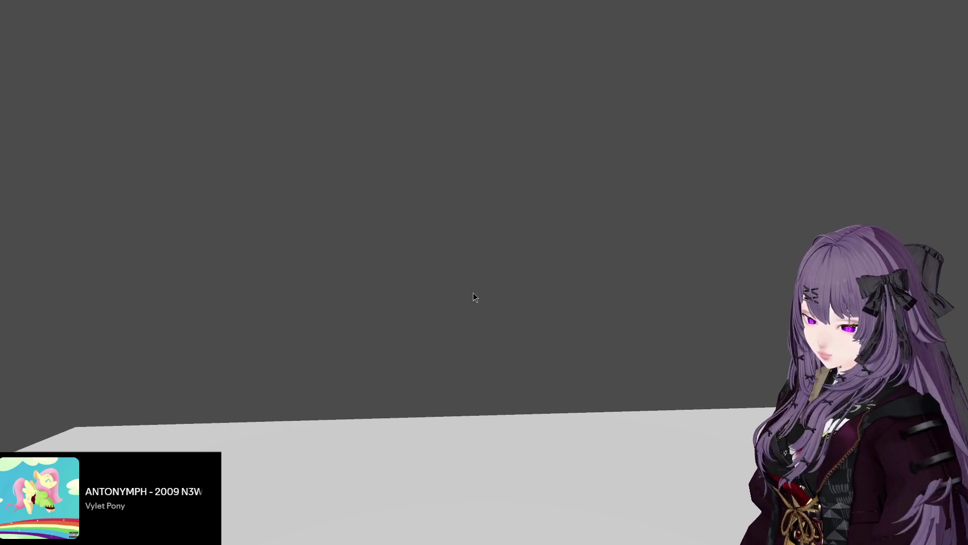
Change line 41 back to `_cam_pivot.rotation.x <= PI/2` and test-run the game.
key("alt+F4")
left_click(482, 311)
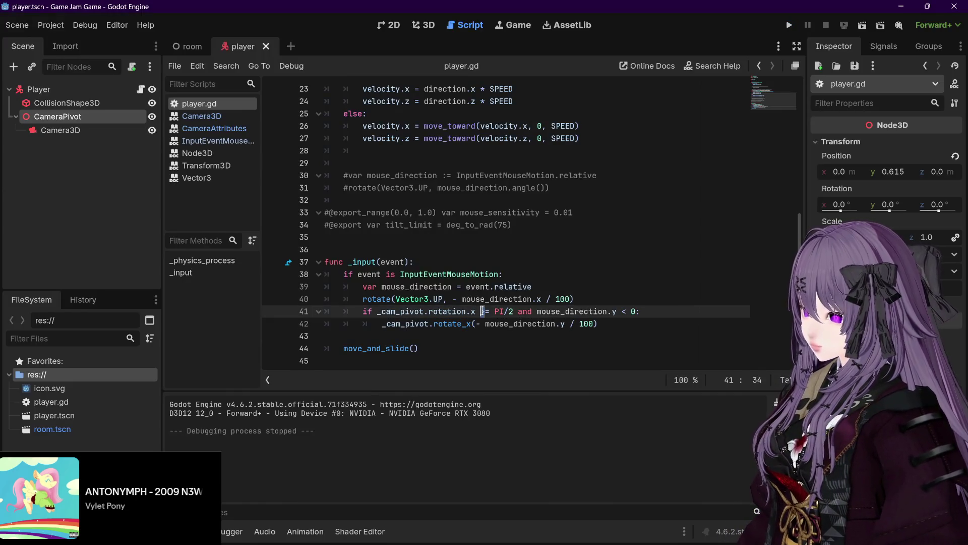
key("Delete")
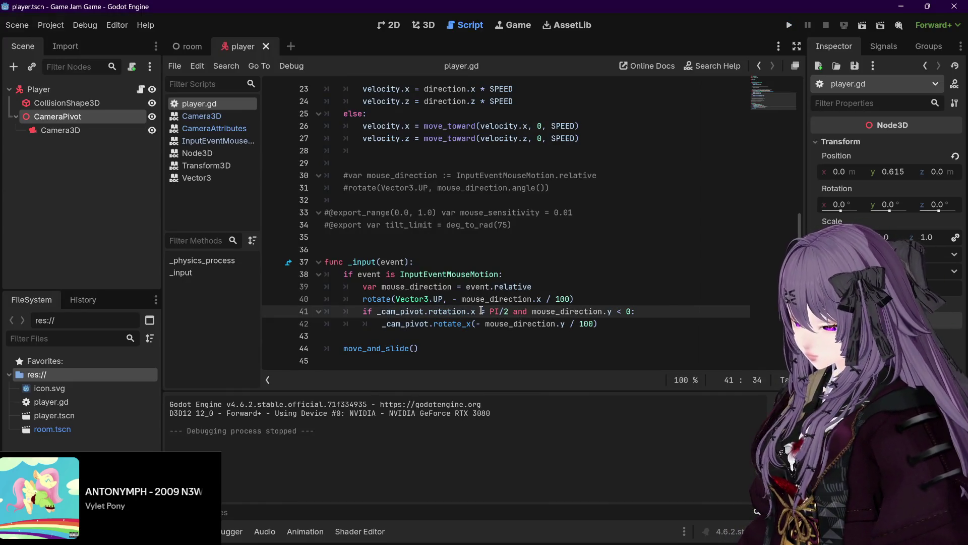
type("<")
key("Right")
key("Right")
key("Right")
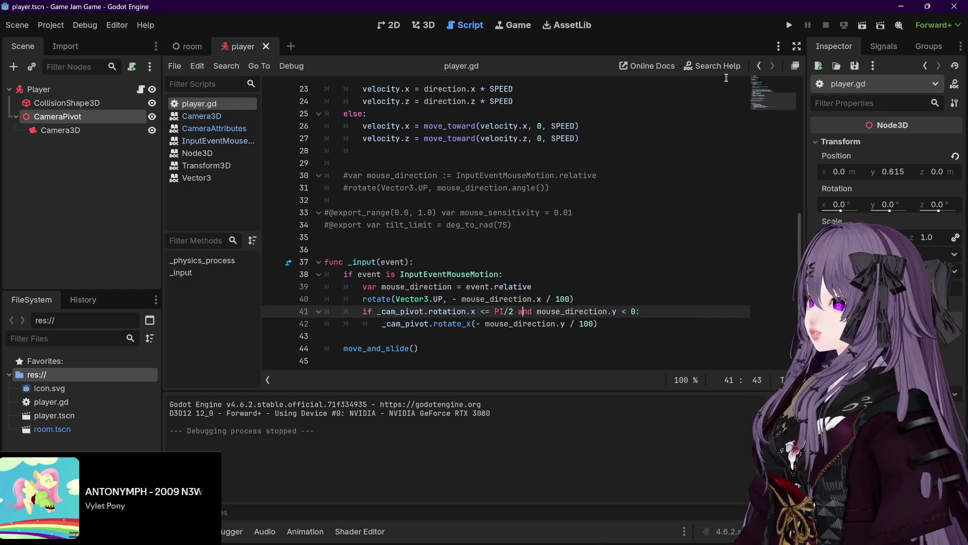
left_click(789, 24)
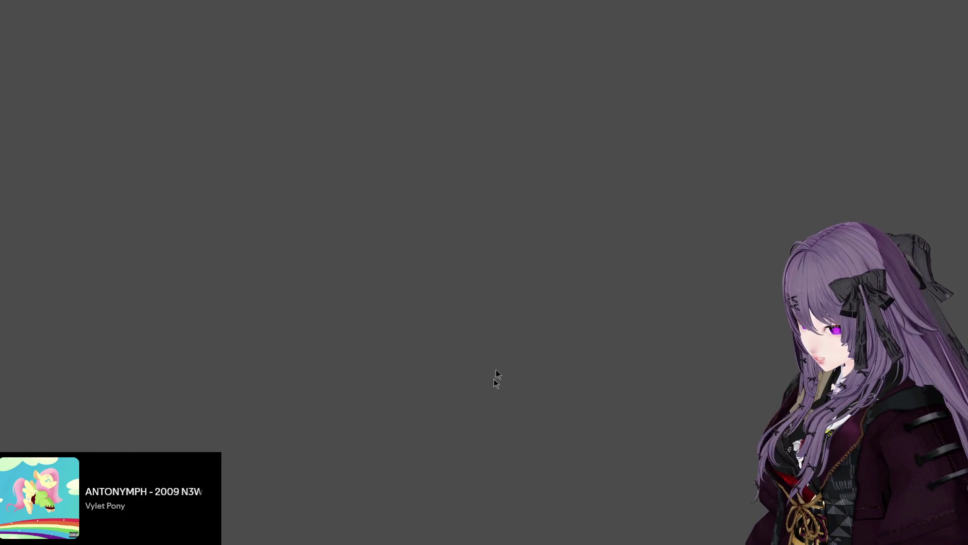
key("alt+F4")
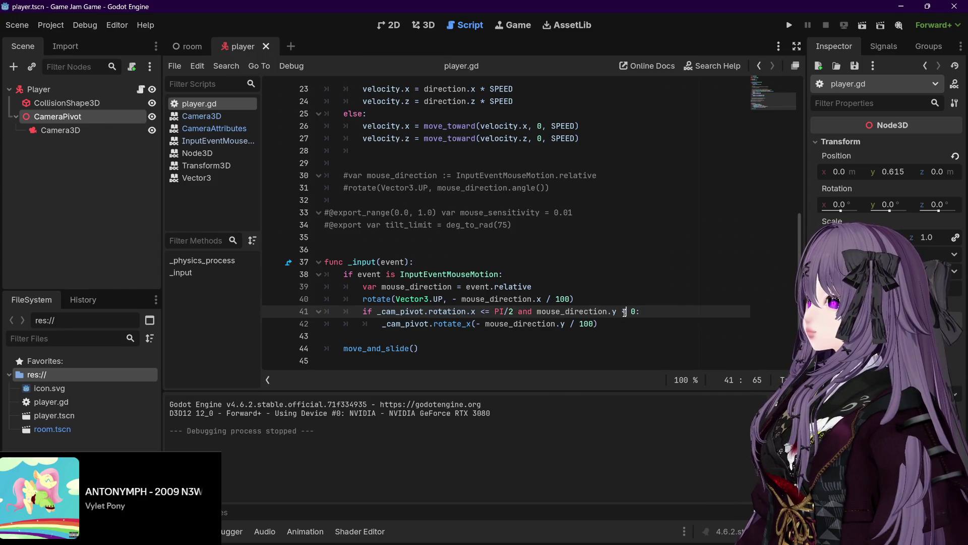
Test-run the game with line 41 requiring `mouse_direction.y > 0`, then stop it.
left_click(655, 307)
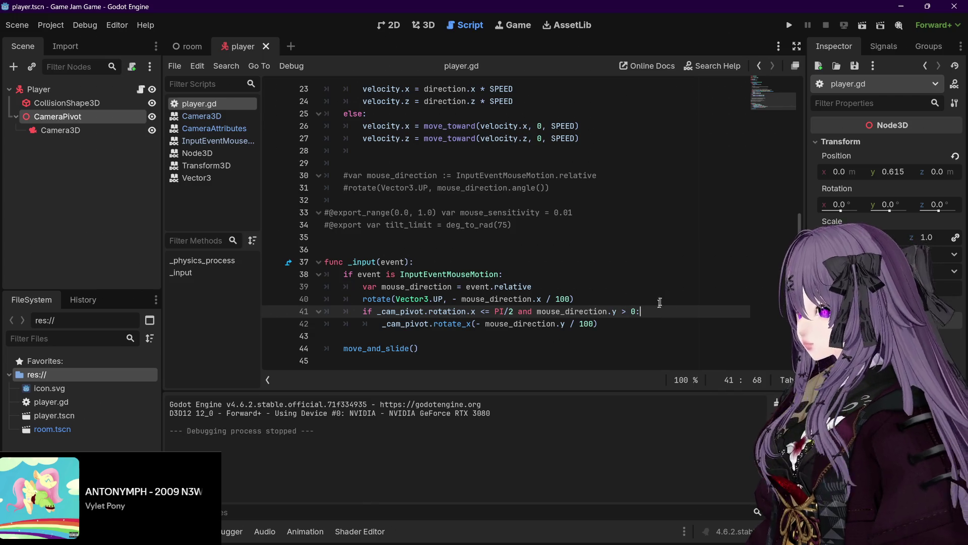
key("F5")
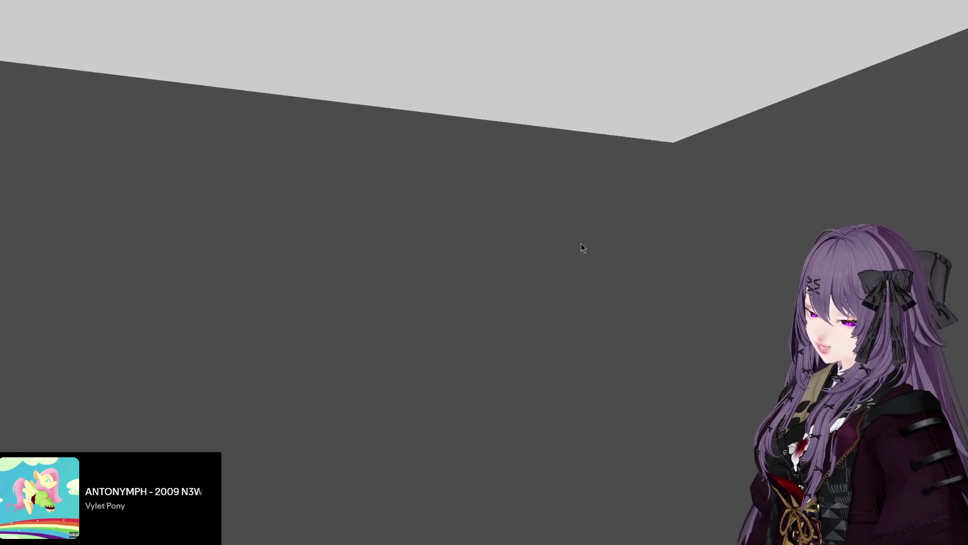
key("F8")
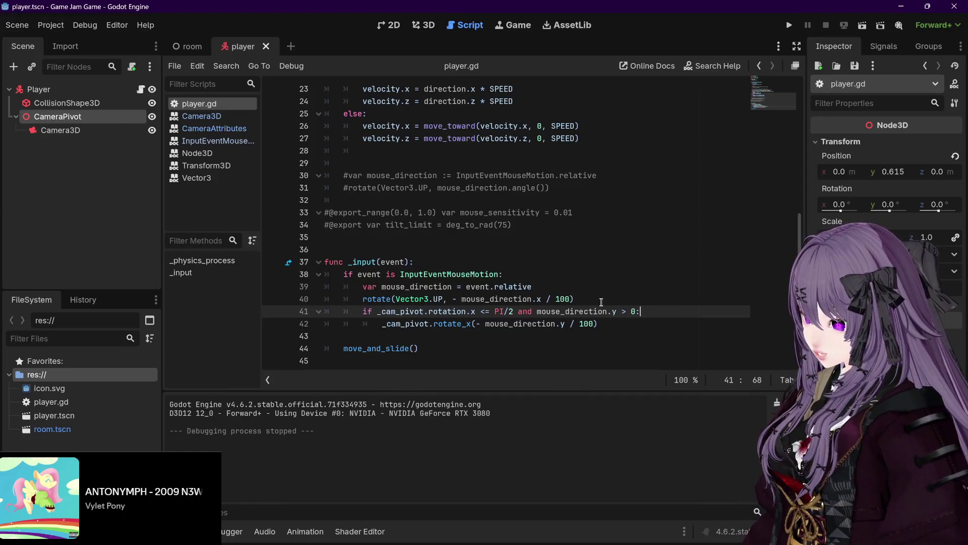
mouse_move(605, 310)
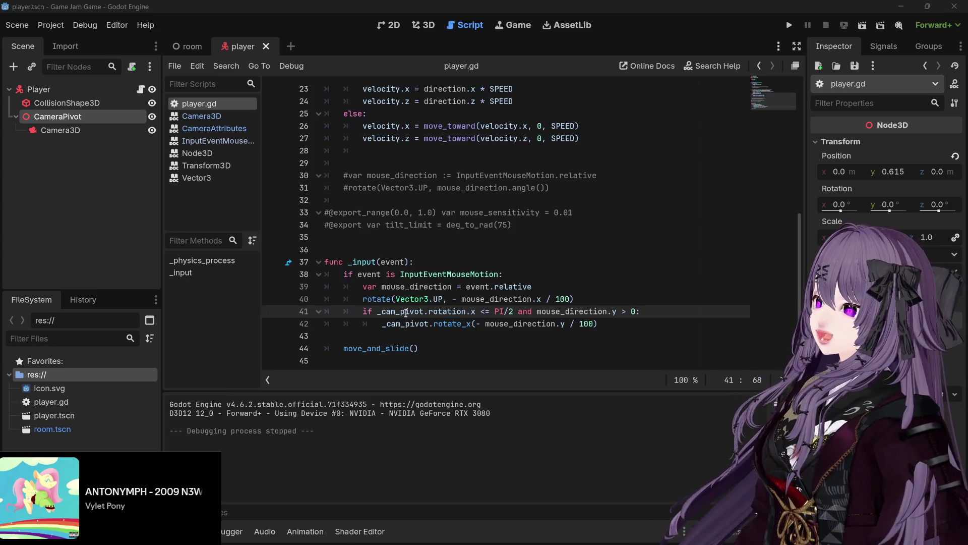
mouse_move(462, 308)
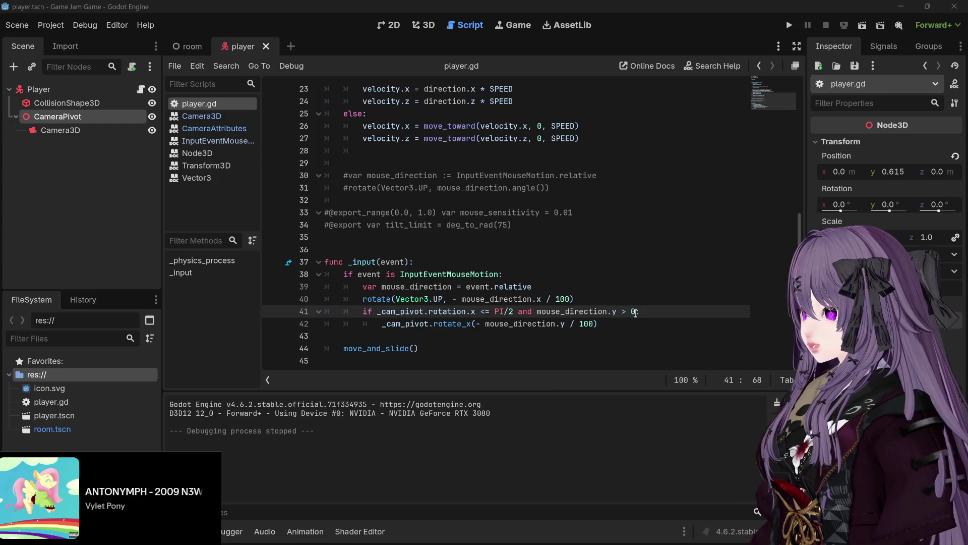
Strip the mouse_direction.y condition from line 41, save player.gd, and test-run the game.
left_click_drag(514, 311, 629, 311)
key("BackSpace")
key("Delete")
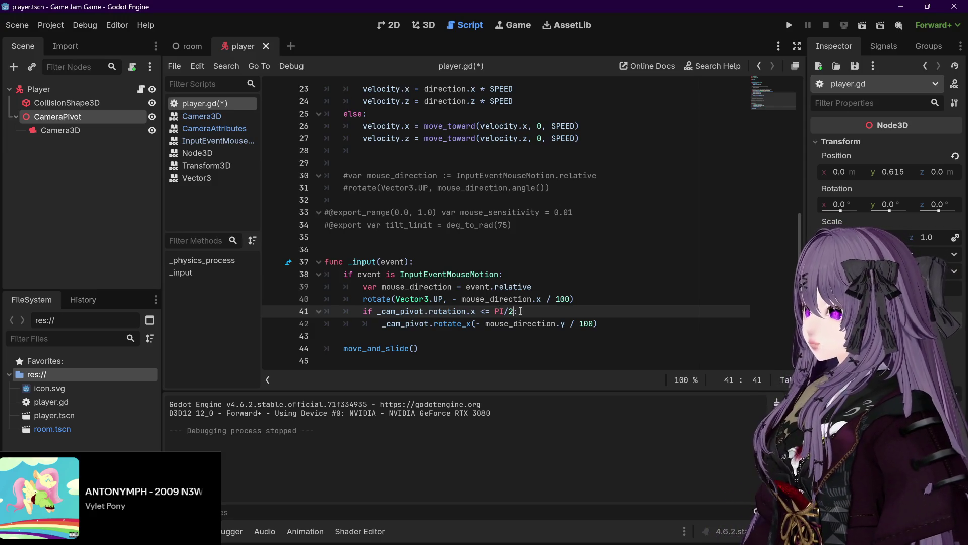
key("ctrl+s")
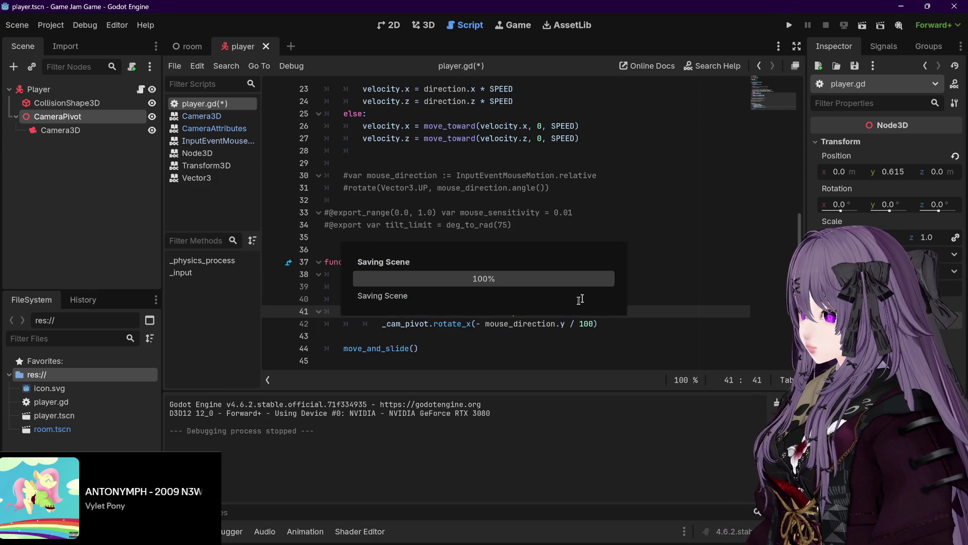
left_click(791, 25)
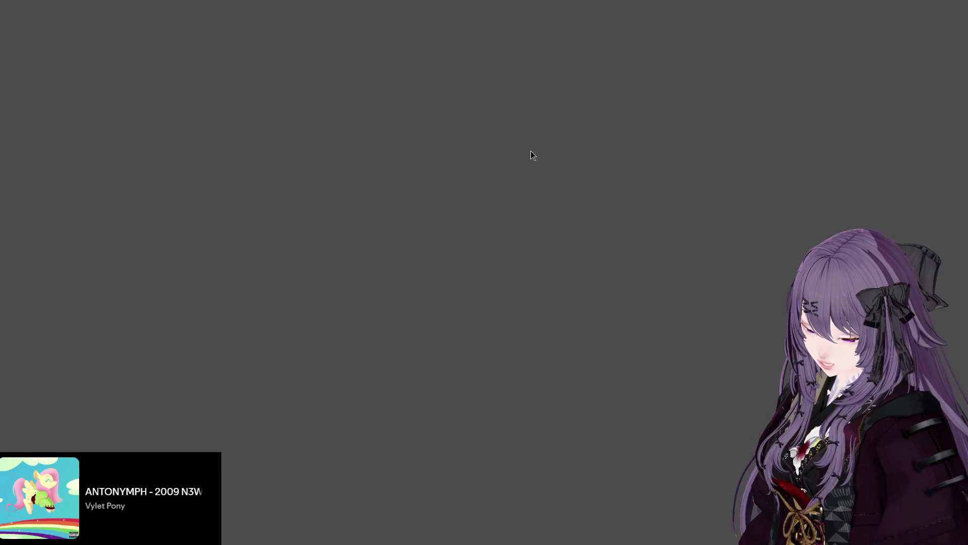
key("F8")
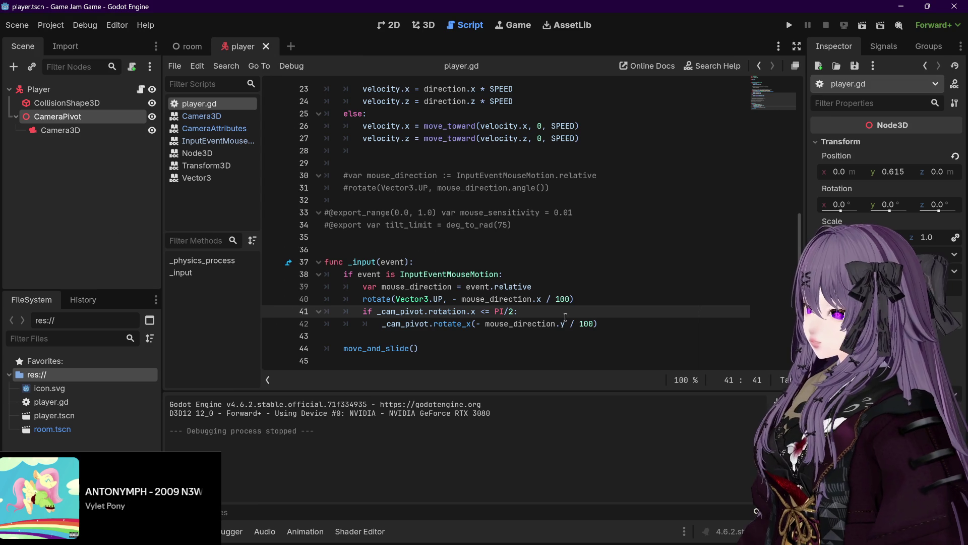
Append `and mouse_direction.y > 0` to line 41, copying mouse_direction.y from line 42.
type("and")
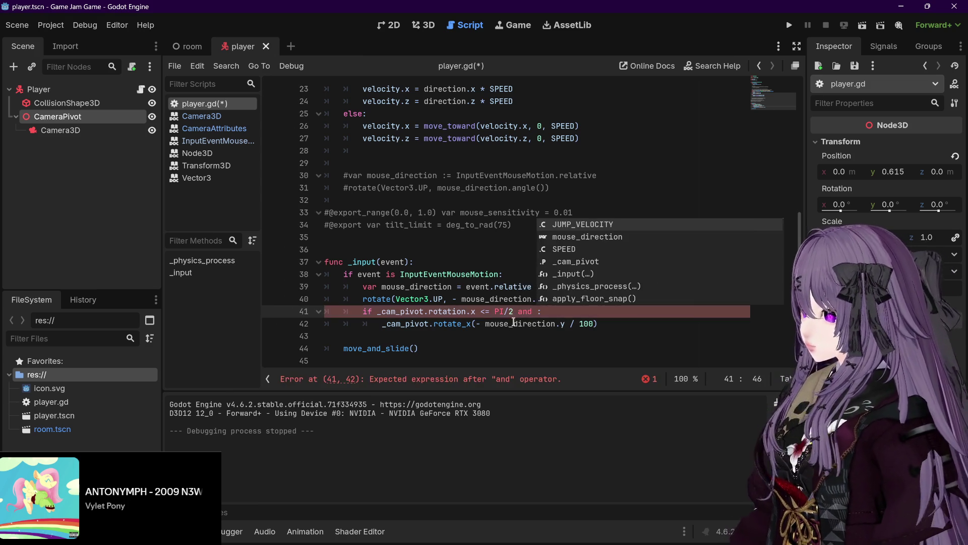
left_click(486, 323)
left_click_drag(486, 323, 566, 323)
key("ctrl+c")
left_click(537, 311)
key("ctrl+v")
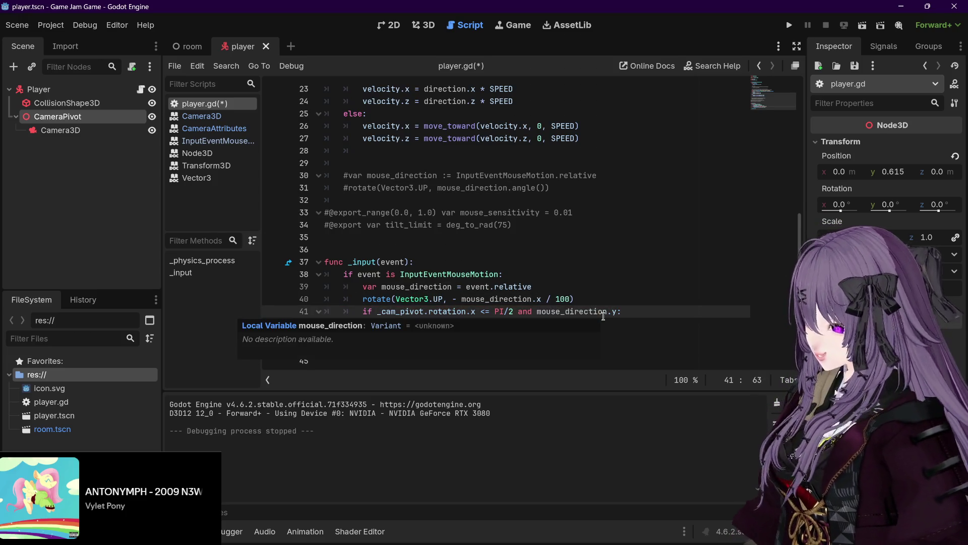
type("> ")
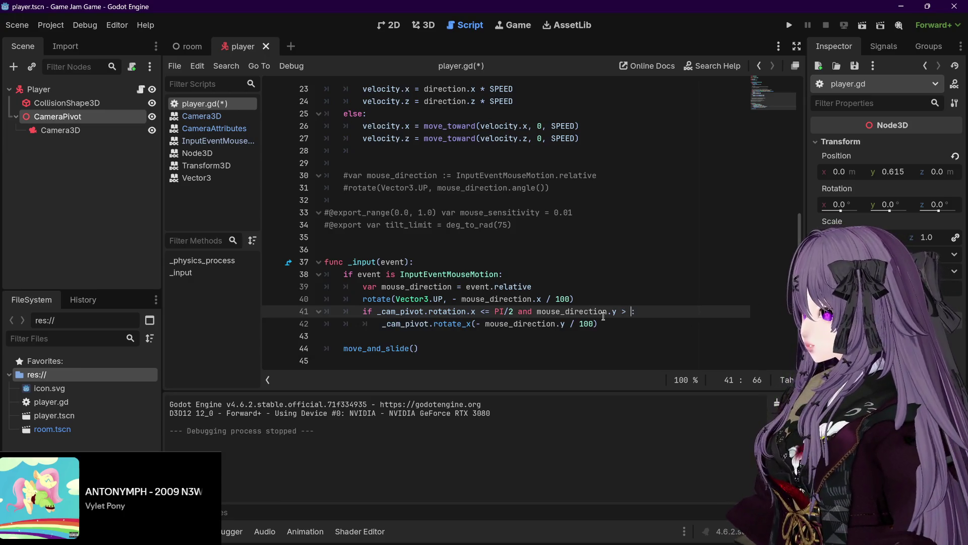
type("0")
Save player.gd and test-run the game to check camera tilting.
left_click(640, 316)
key("ctrl+s")
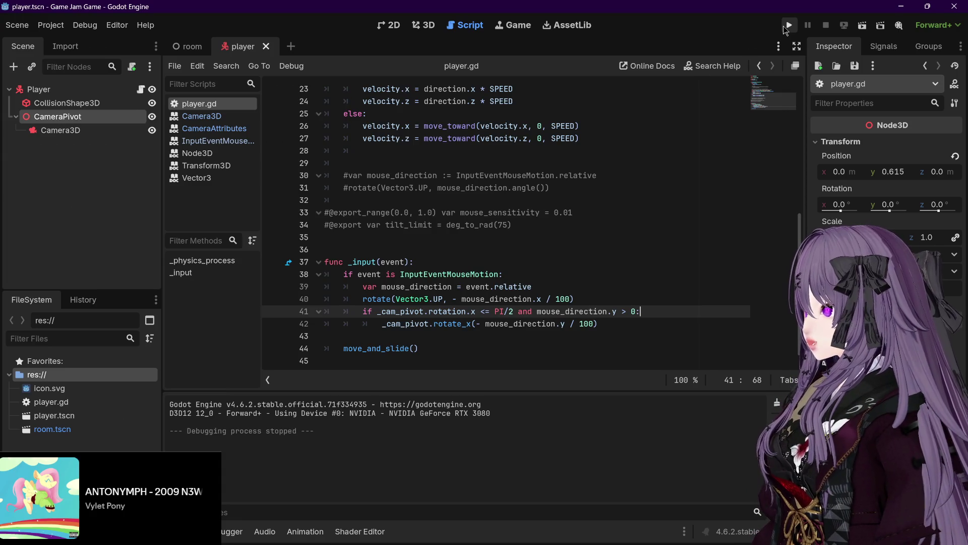
left_click(785, 29)
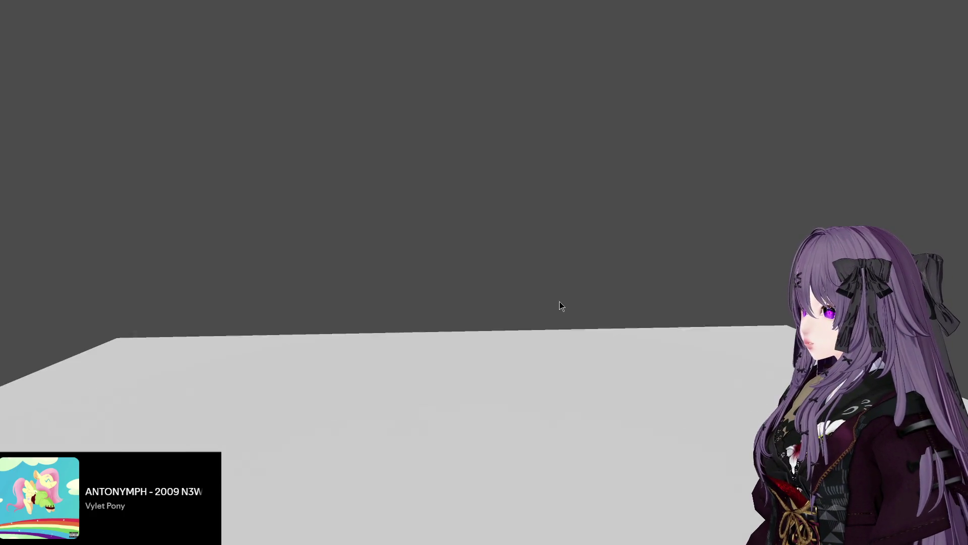
key("alt+F4")
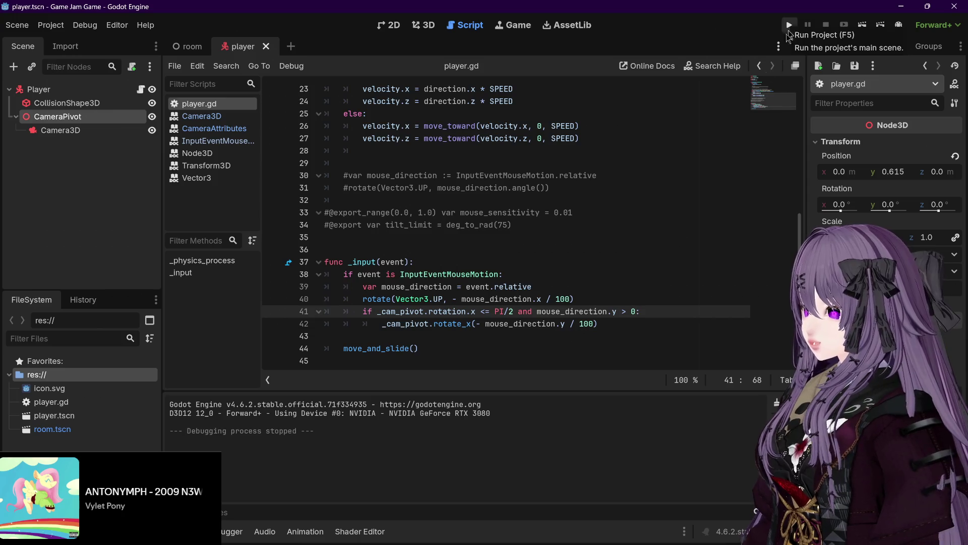
Negate line 41's mouse check to `-mouse_direction.y > 0` and save the script.
left_click(537, 312)
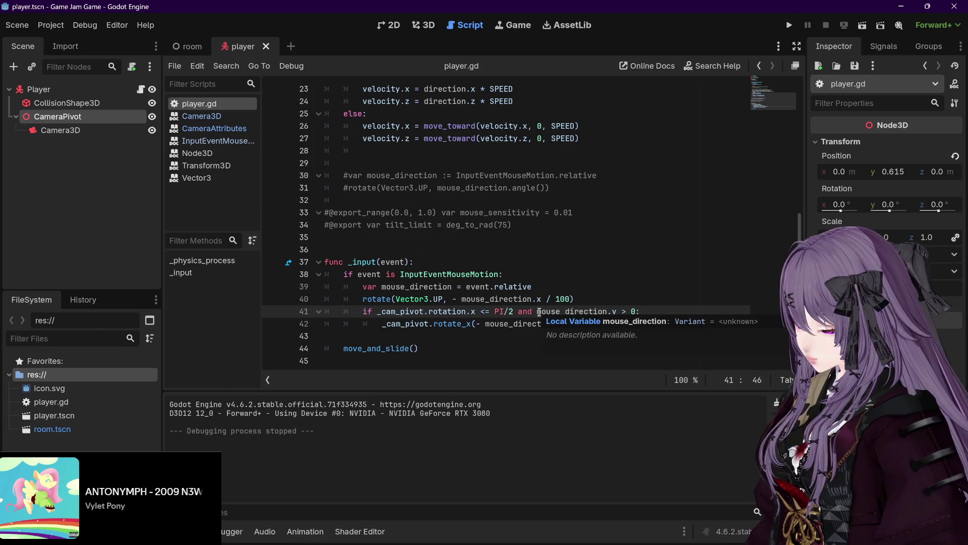
left_click(622, 311)
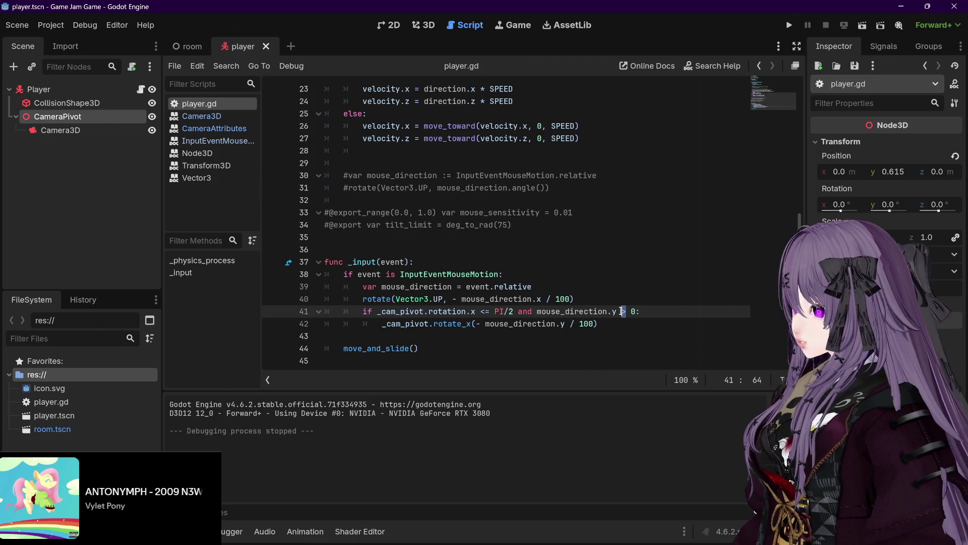
key("Delete")
type("<")
key("End")
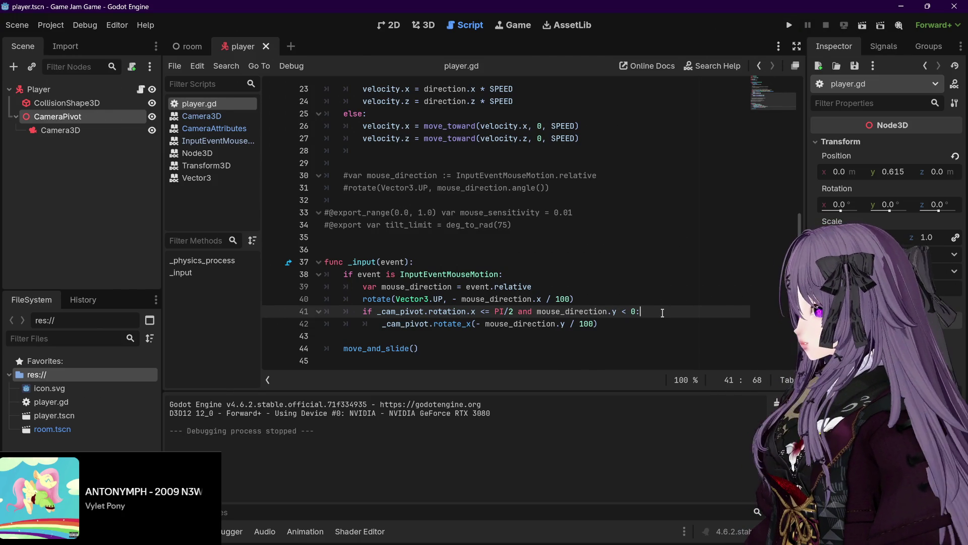
left_click(536, 312)
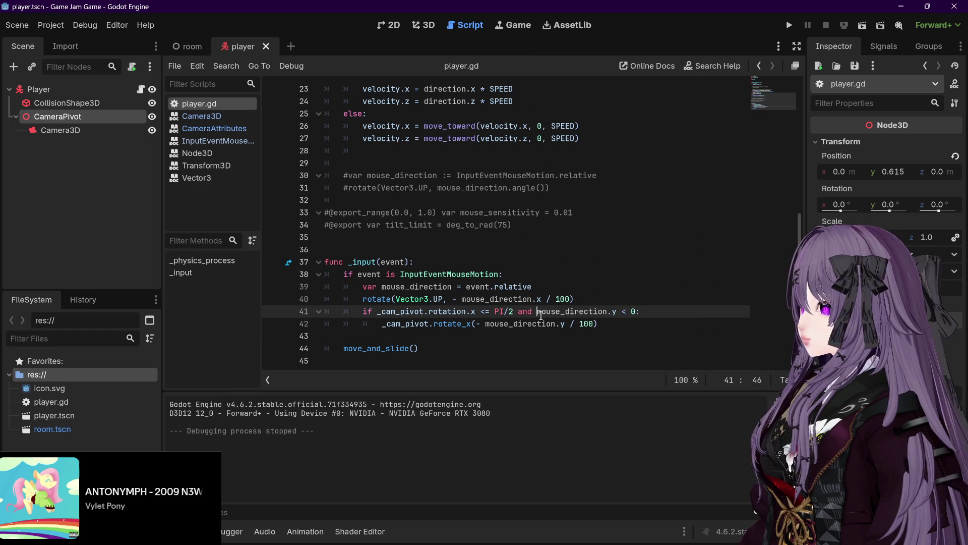
type("-")
left_click(627, 311)
key("Delete")
type(">")
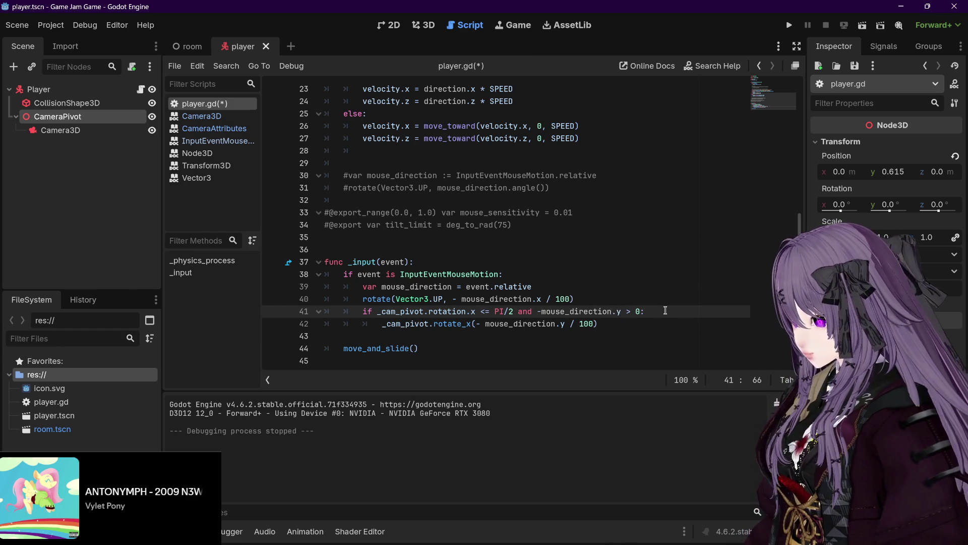
left_click(665, 311)
key("ctrl+s")
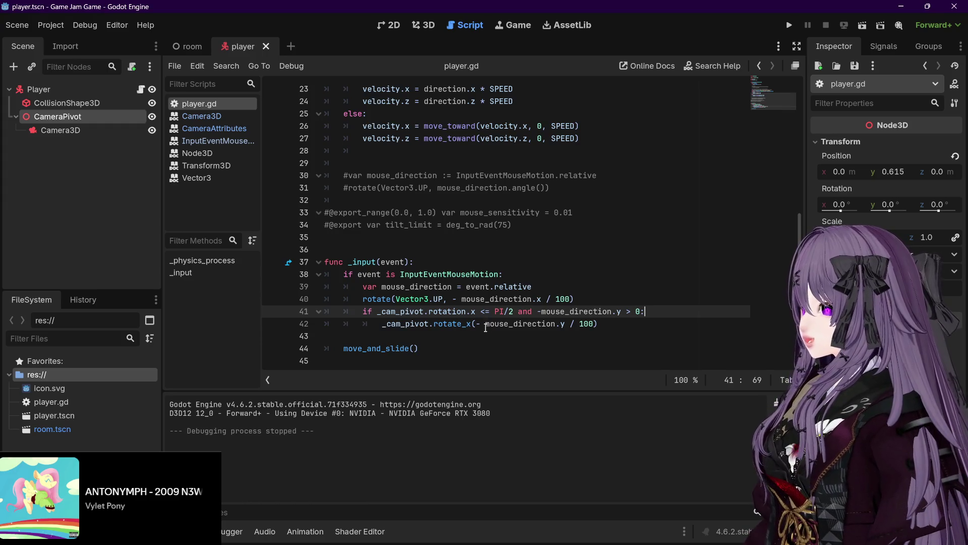
Remove the space after the minus on line 42 and test-run the game.
left_click(484, 324)
key("BackSpace")
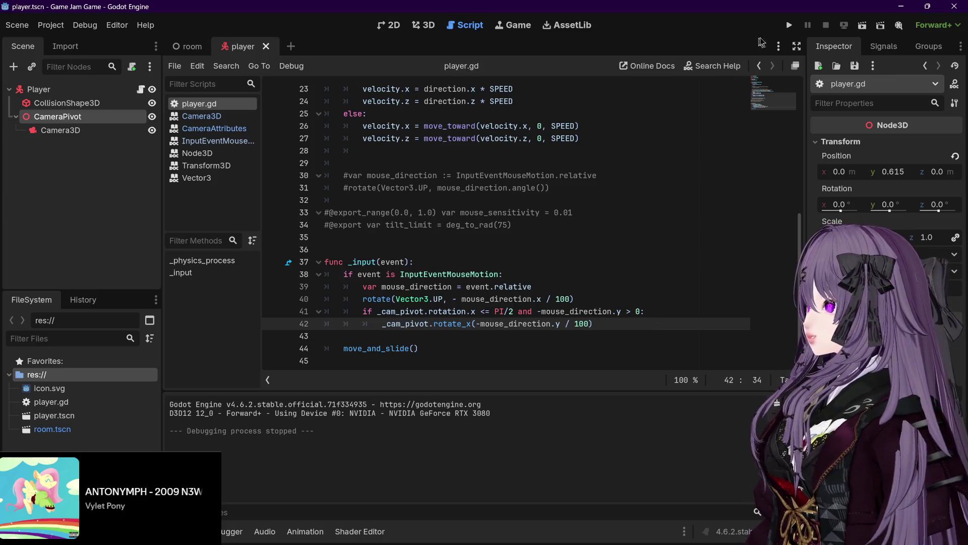
left_click(787, 26)
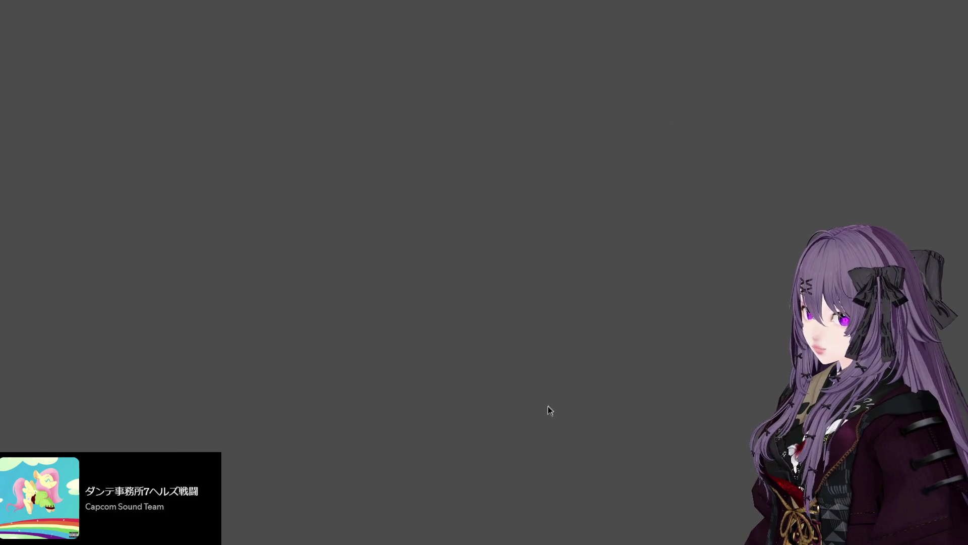
key("alt+F4")
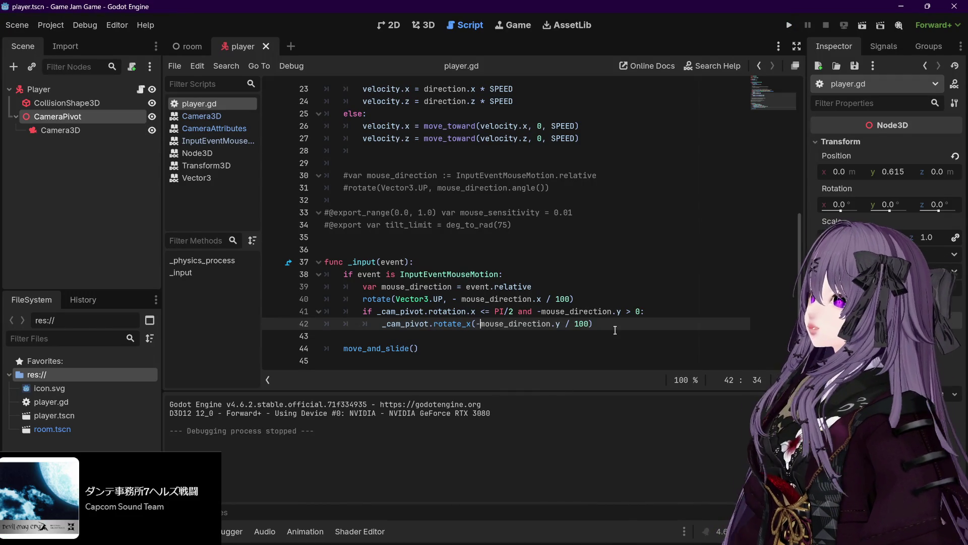
Delete the extra mouse_direction condition from line 41.
key("End")
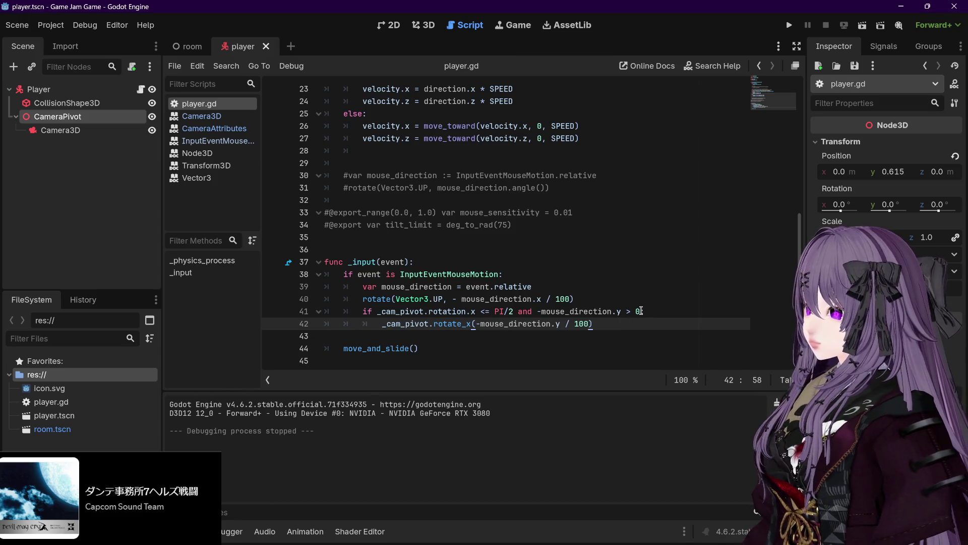
left_click_drag(640, 311, 517, 311)
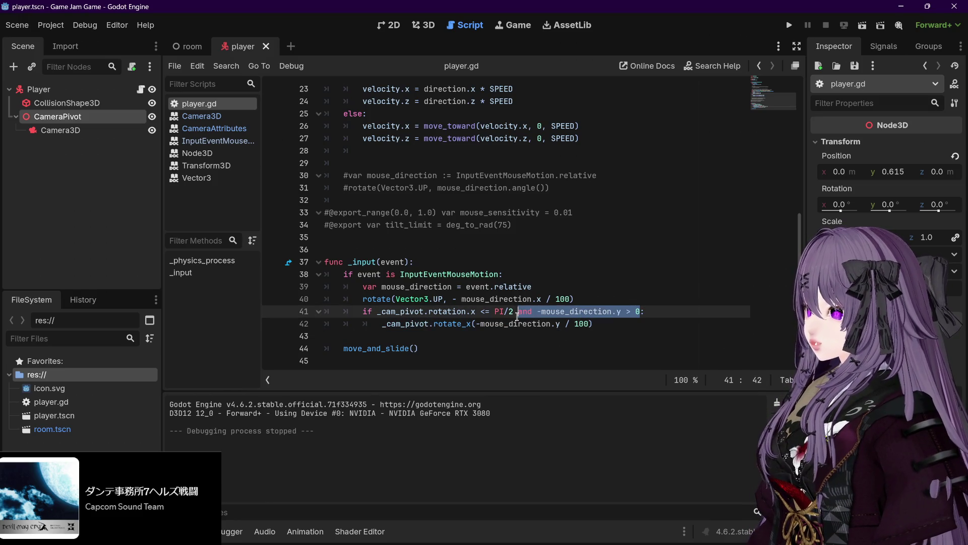
key("BackSpace")
key("BackSpace")
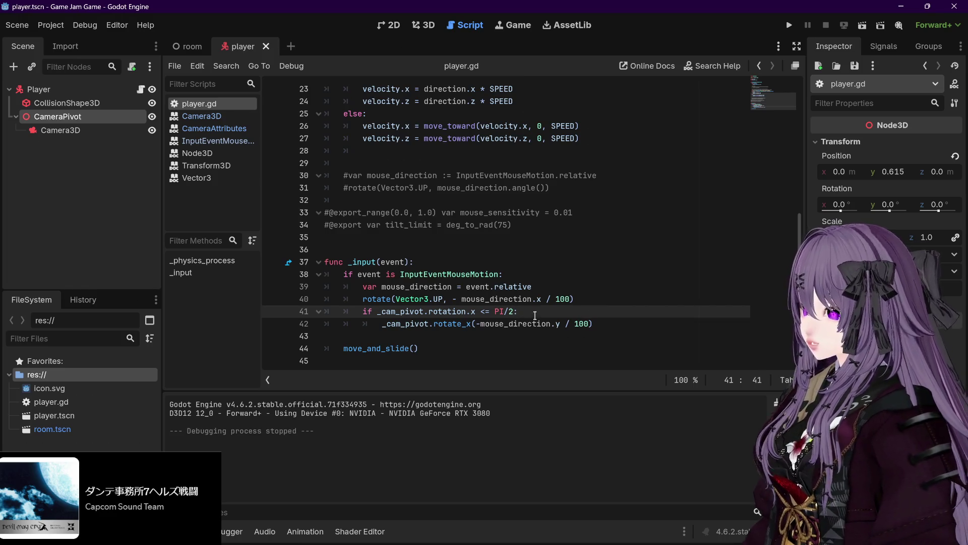
key("ctrl+s")
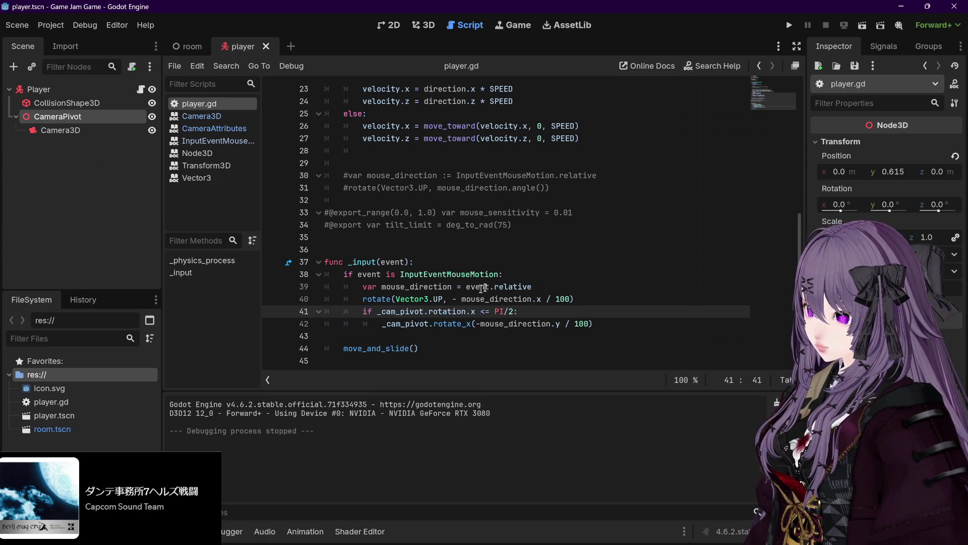
mouse_move(448, 312)
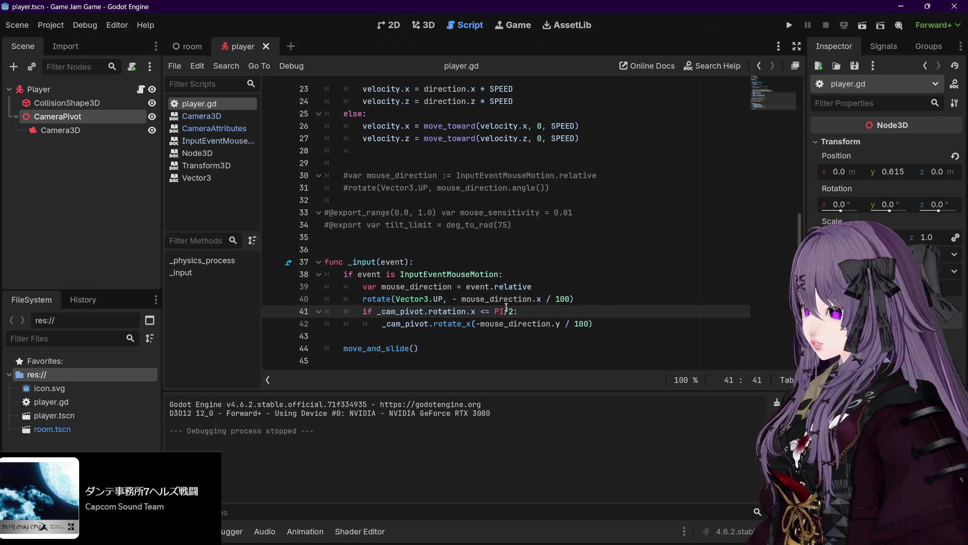
mouse_move(549, 323)
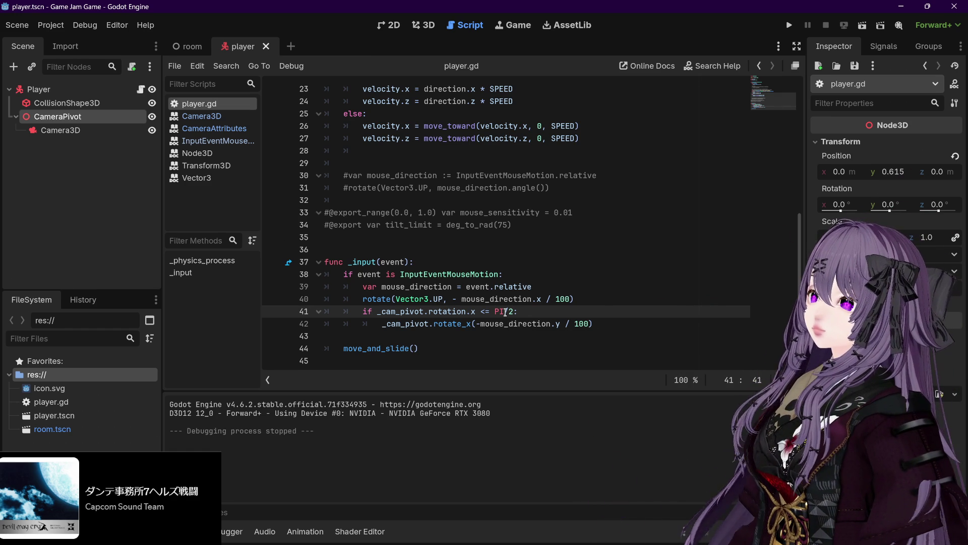
mouse_move(506, 312)
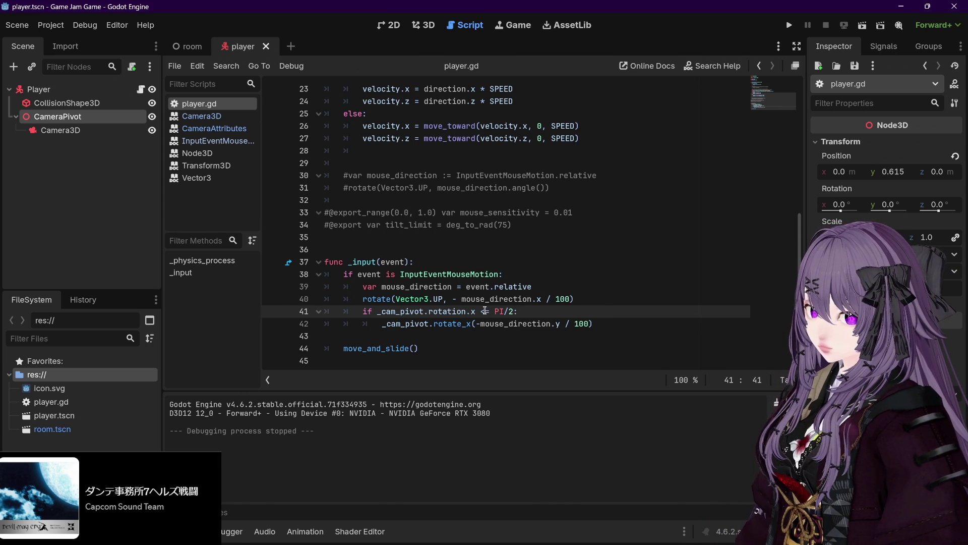
mouse_move(421, 542)
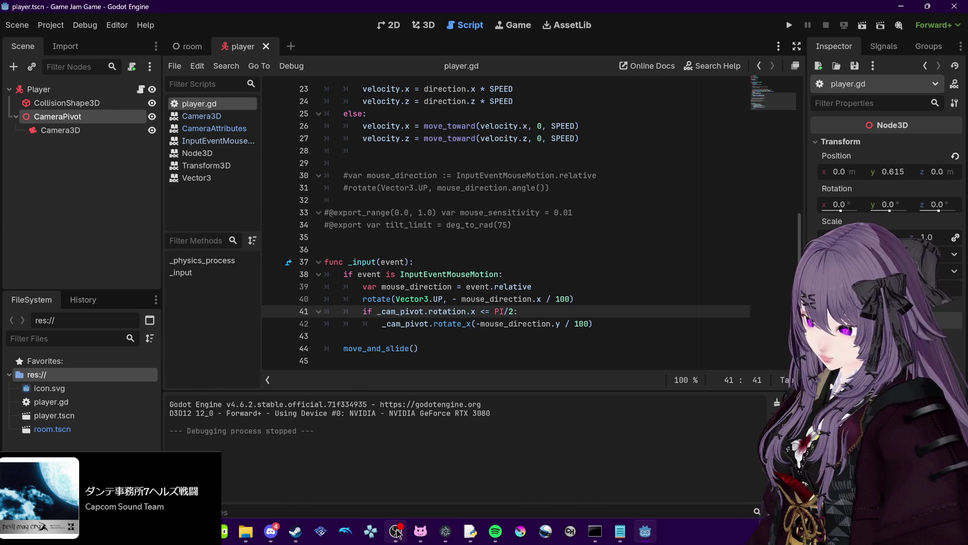
left_click(396, 530)
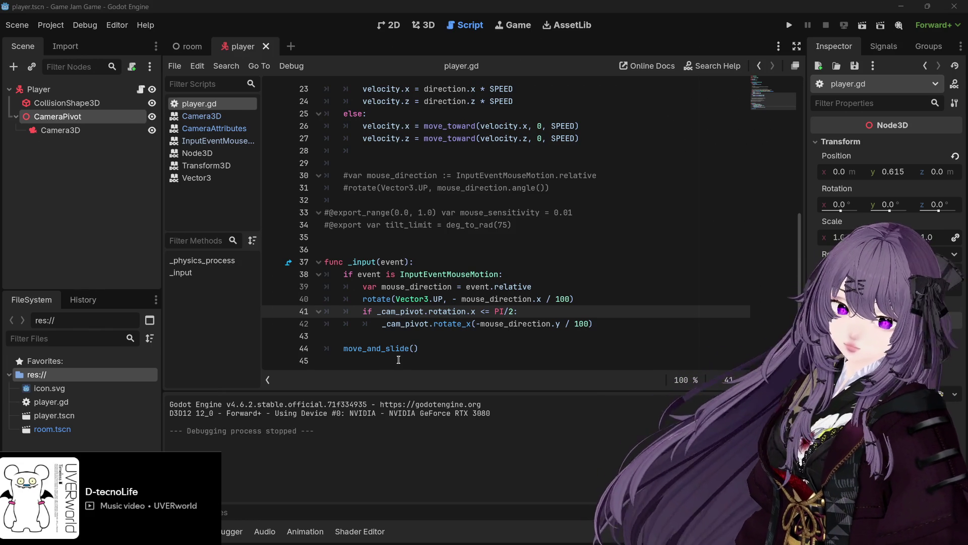
Extend line 41's condition with `& -mouse_direction.y > 0`, copied from line 42.
left_click(514, 311)
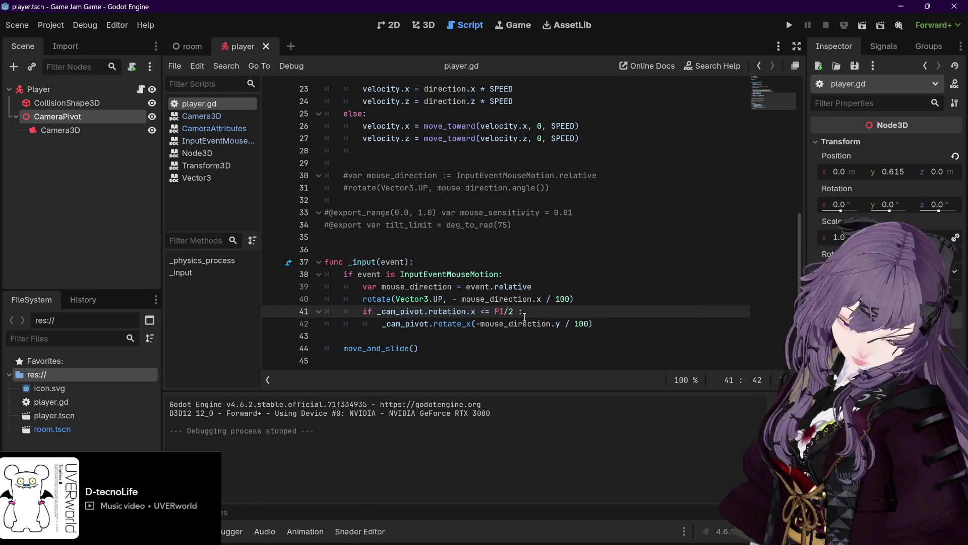
type("&")
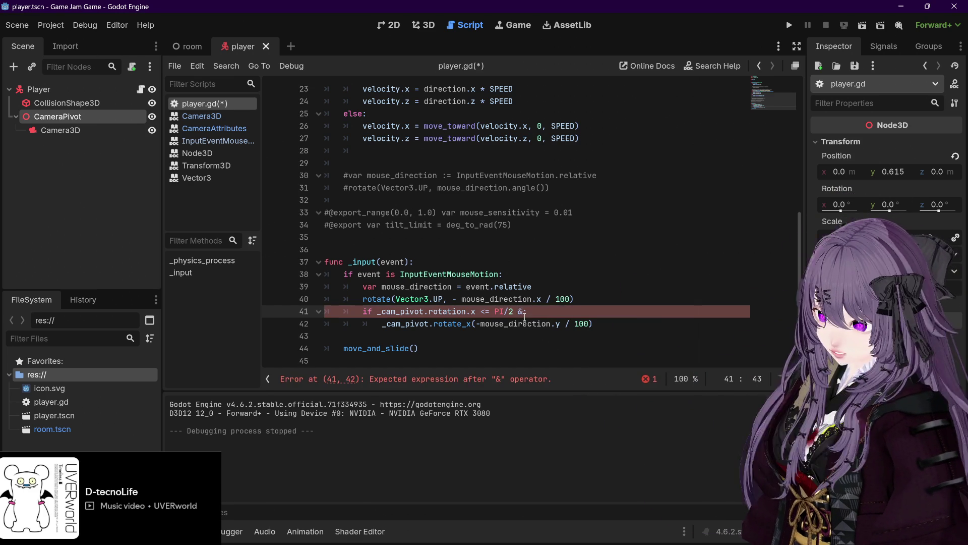
type(":")
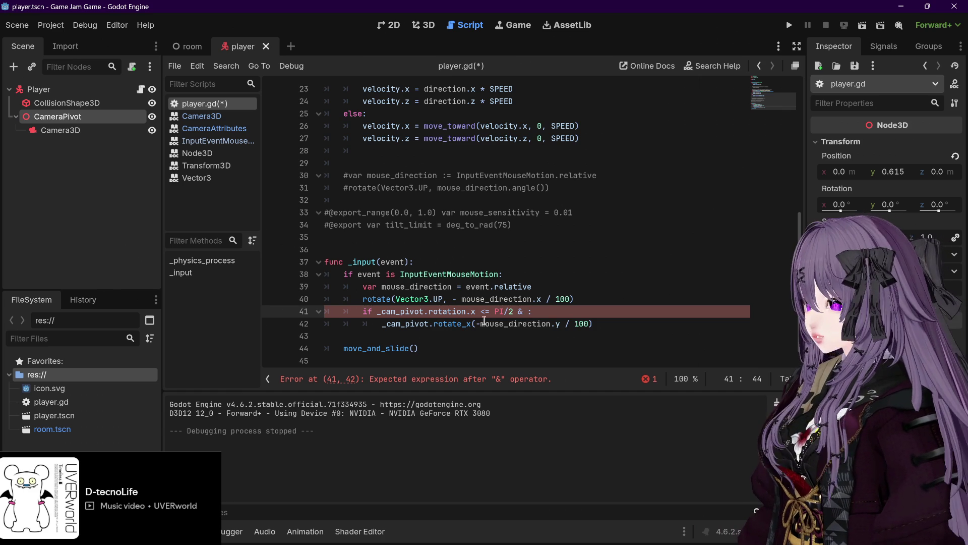
left_click_drag(477, 324, 558, 327)
key("ctrl+c")
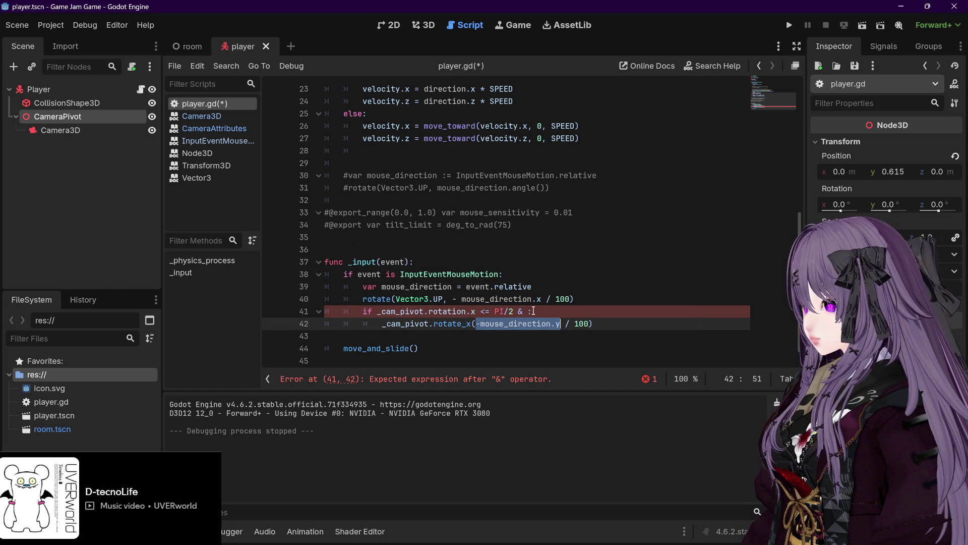
left_click(526, 311)
key("ctrl+v")
type(".")
type(">")
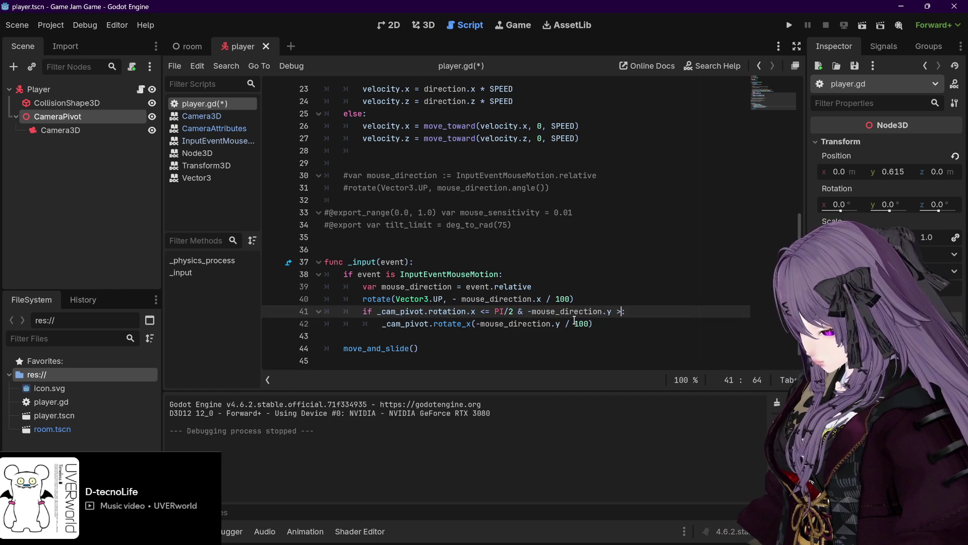
type(" 1")
key("BackSpace")
type("0")
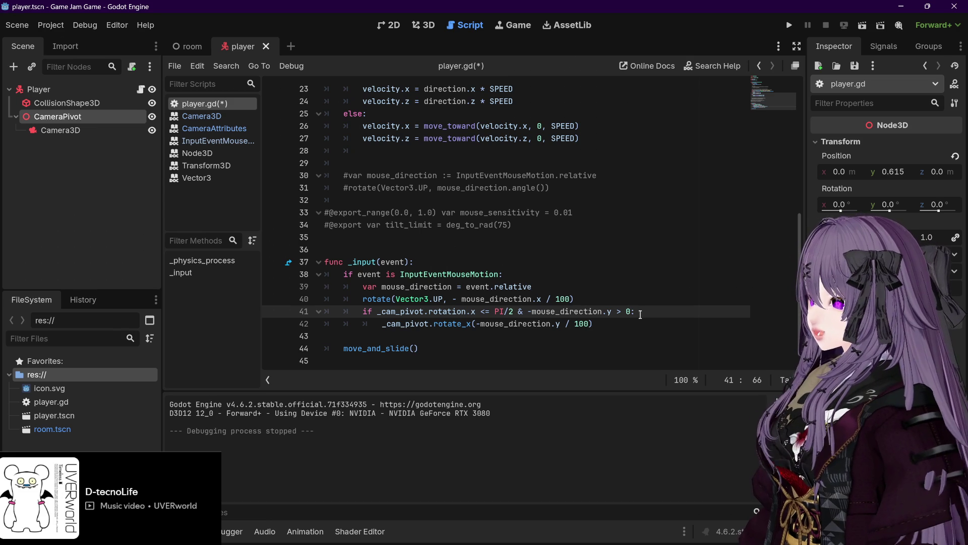
Add a new indented line 43 below the rotate_x call and begin an `elif`.
left_click(607, 325)
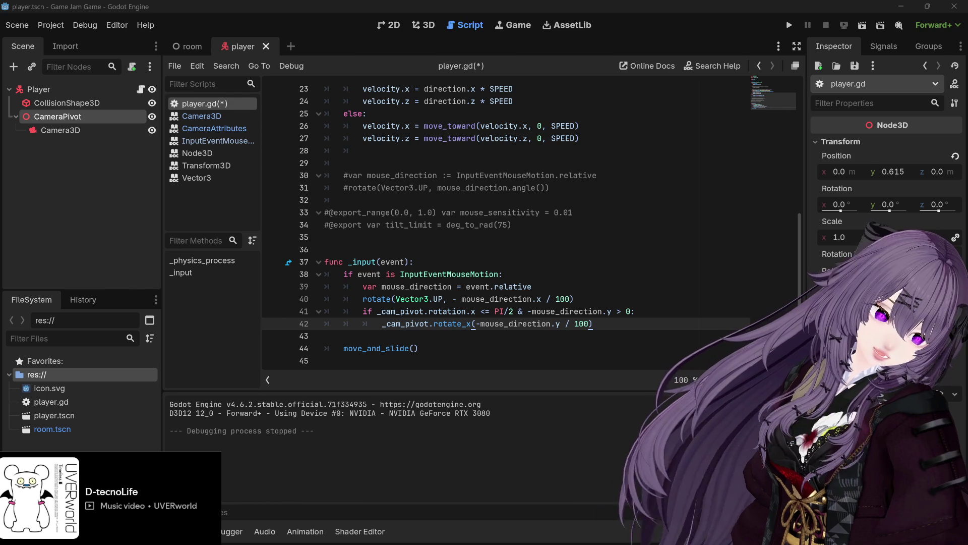
left_click(610, 324)
key("Return")
type("elif")
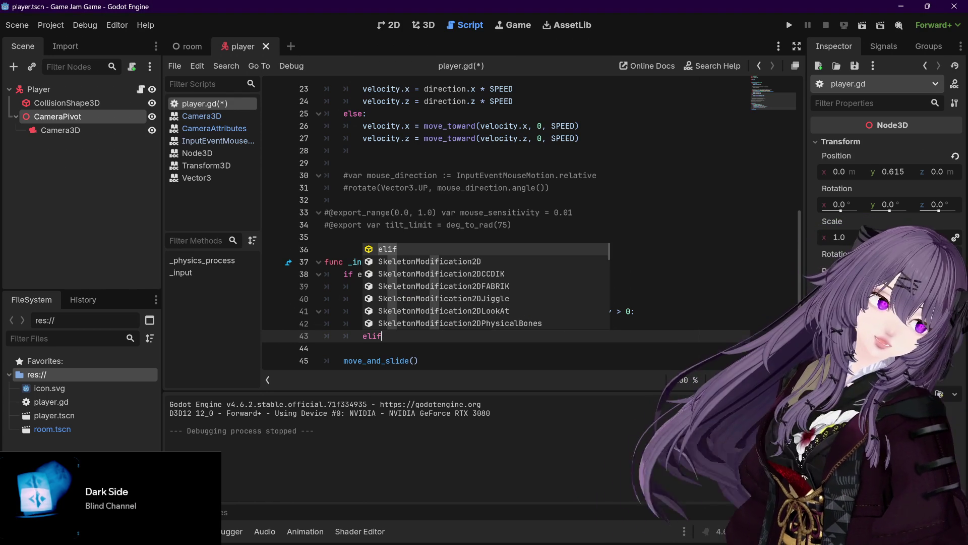
Give the elif line 41's condition, with the mouse comparison flipped to `< 0`.
left_click(444, 334)
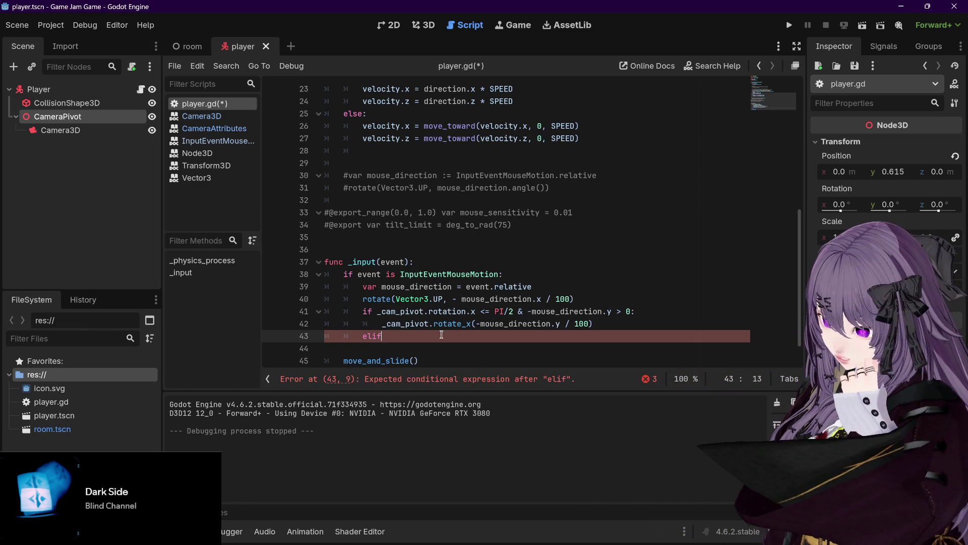
left_click_drag(377, 312, 638, 315)
key("ctrl+c")
left_click(381, 337)
key("ctrl+v")
left_click(382, 336)
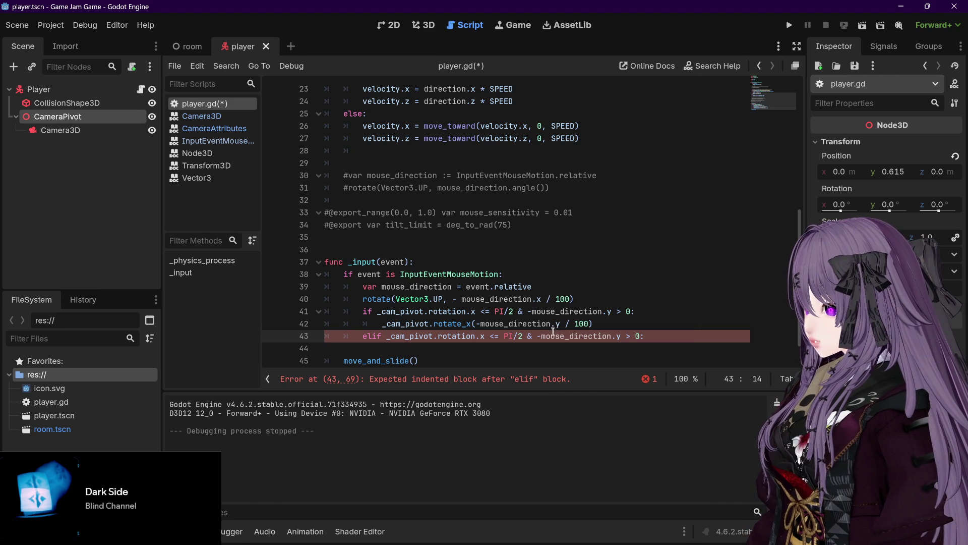
left_click(626, 335)
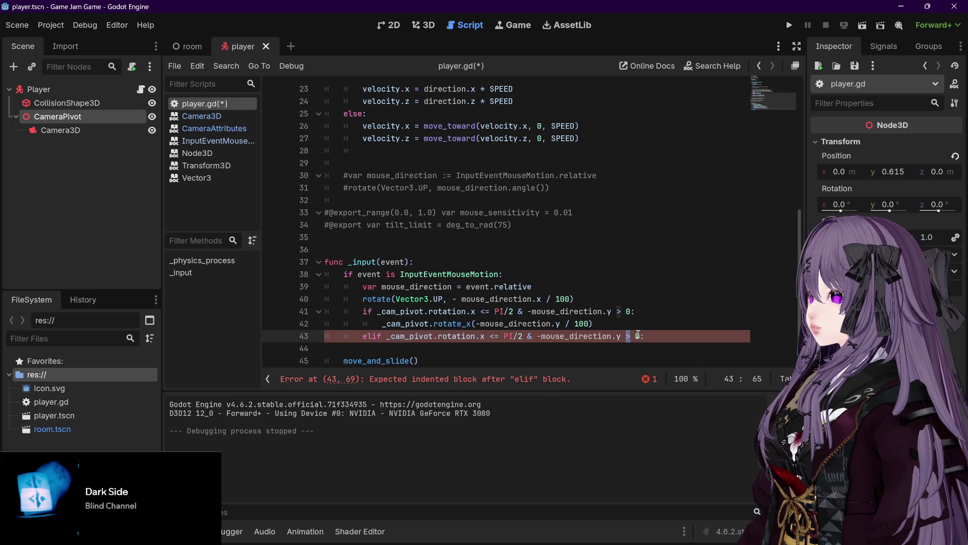
type("<")
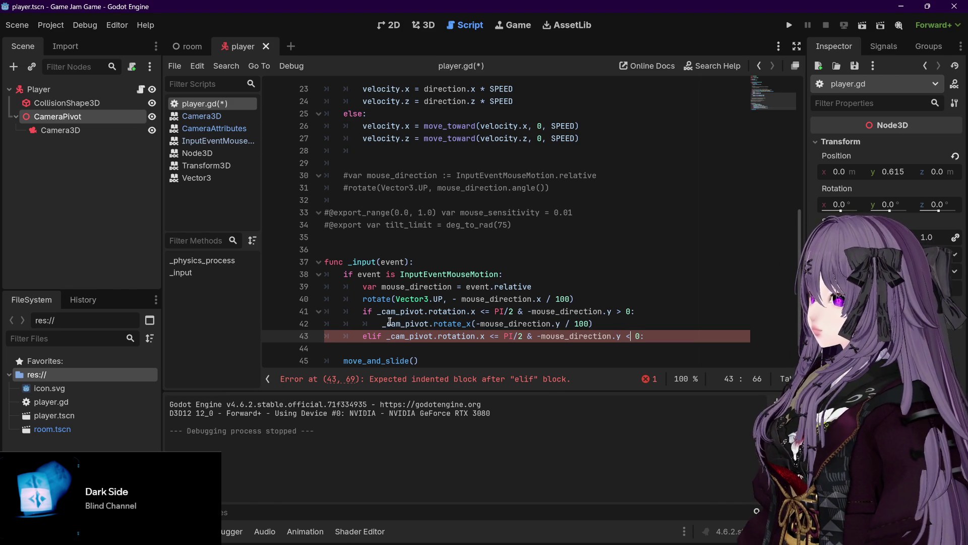
Copy the rotate_x call into the elif branch, save, and run the project.
left_click_drag(384, 322, 594, 323)
left_click(657, 335)
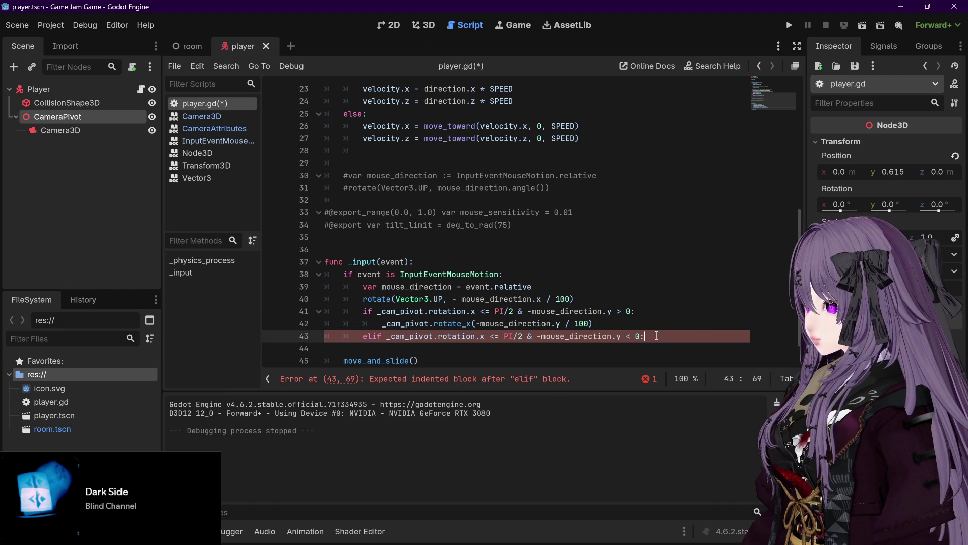
key("Return")
key("ctrl+v")
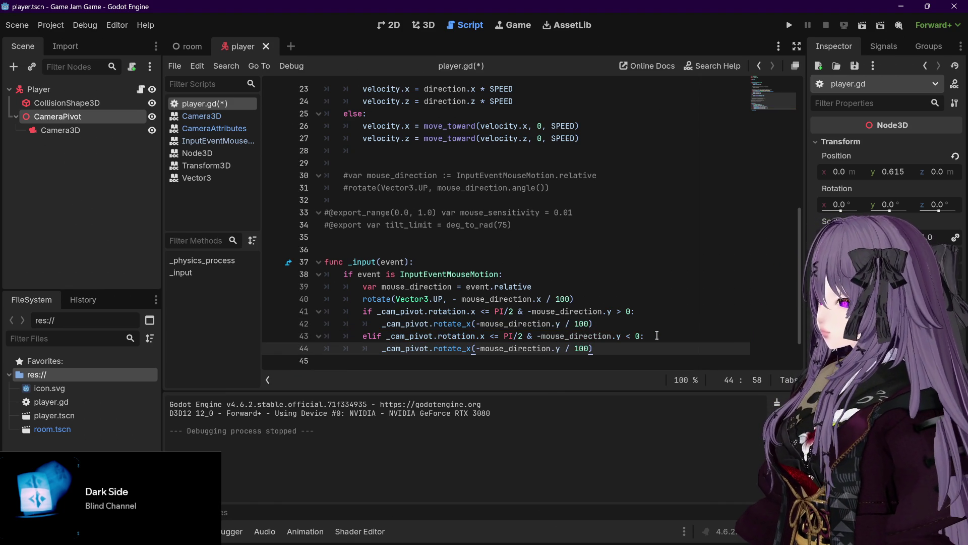
scroll(631, 329, "down", 1)
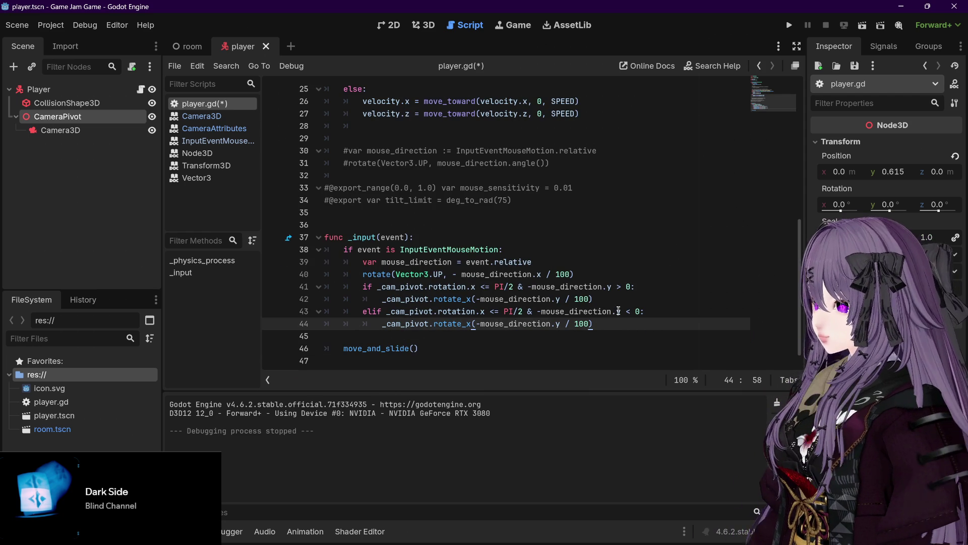
key("ctrl+s")
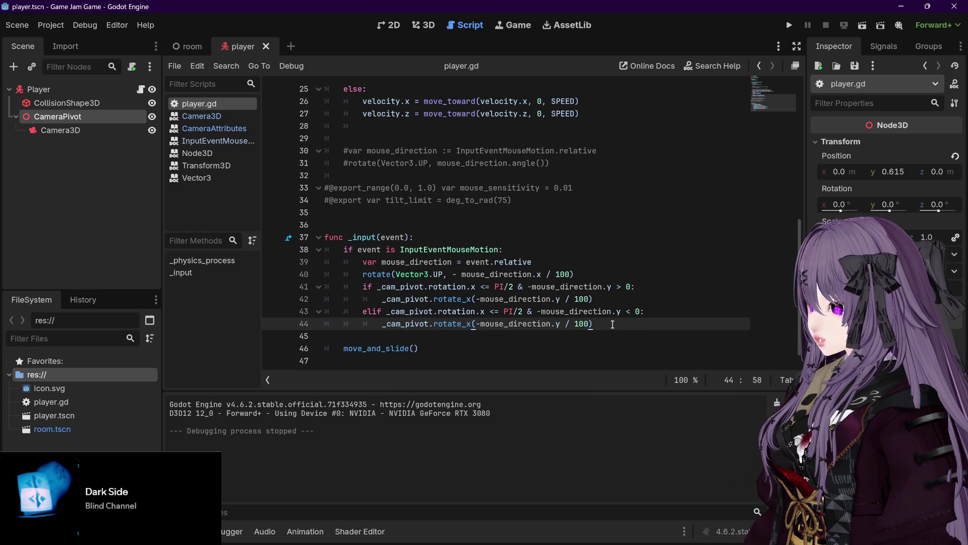
key("F5")
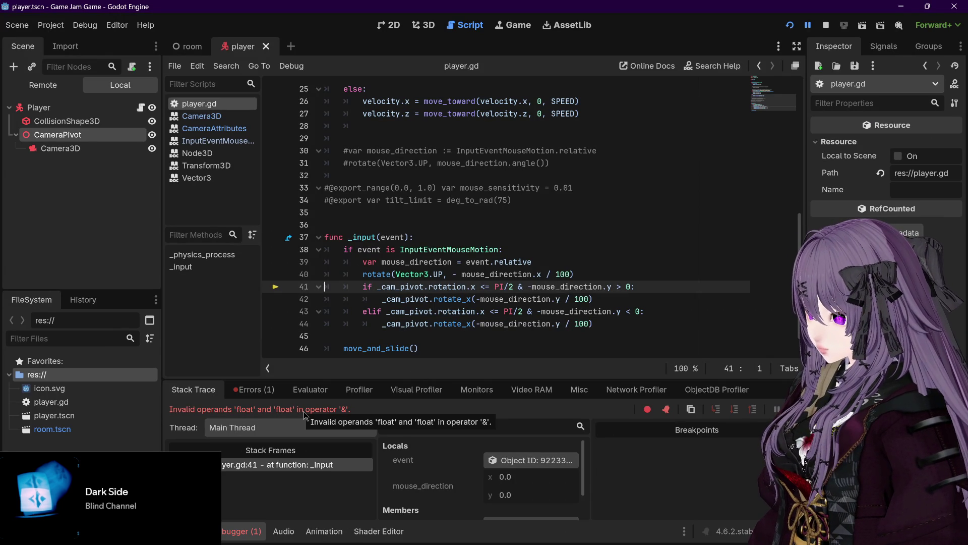
Replace `&` with `and` in the conditions on lines 41 and 43.
left_click(520, 287)
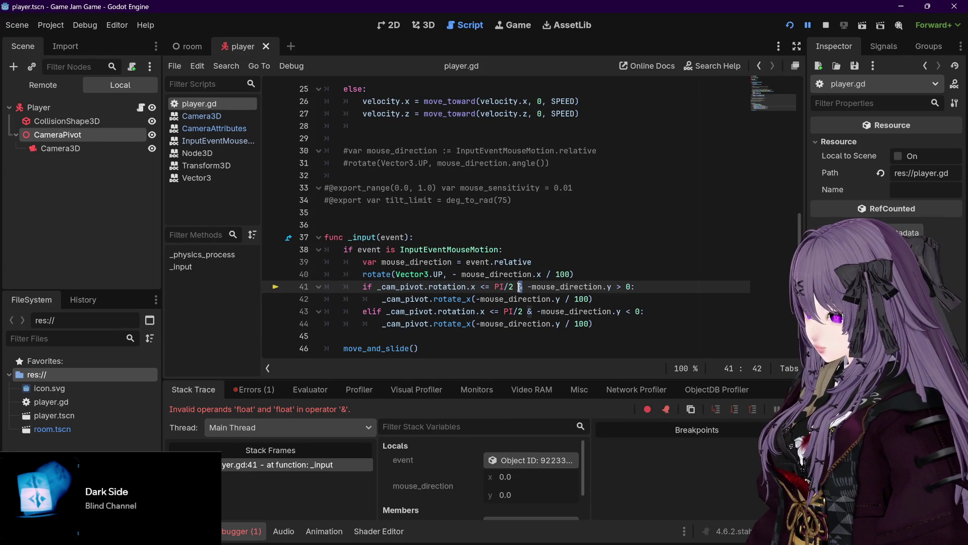
key("Delete")
type("and")
left_click(530, 311)
key("Delete")
type("and")
left_click(656, 312)
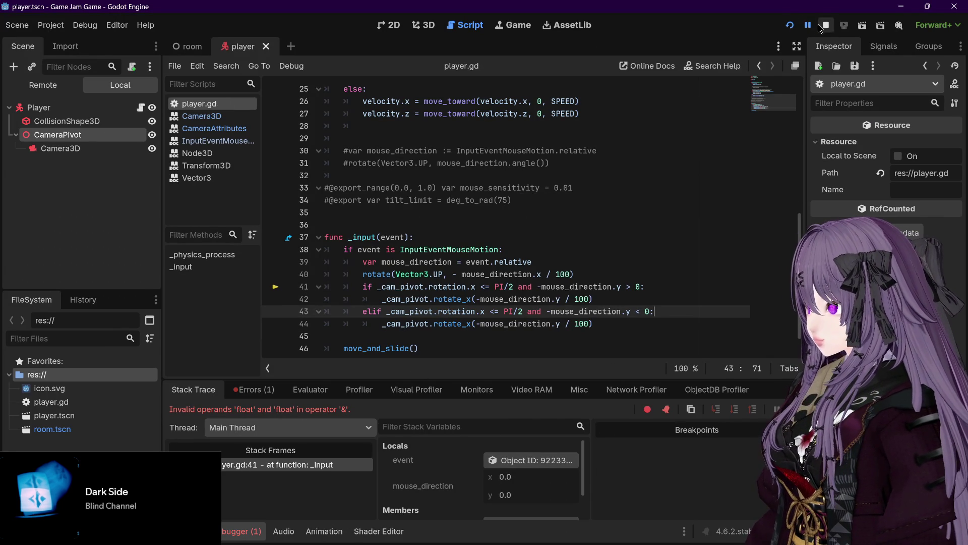
Stop the paused debug session, rerun the project, and close the game.
left_click(826, 26)
key("F5")
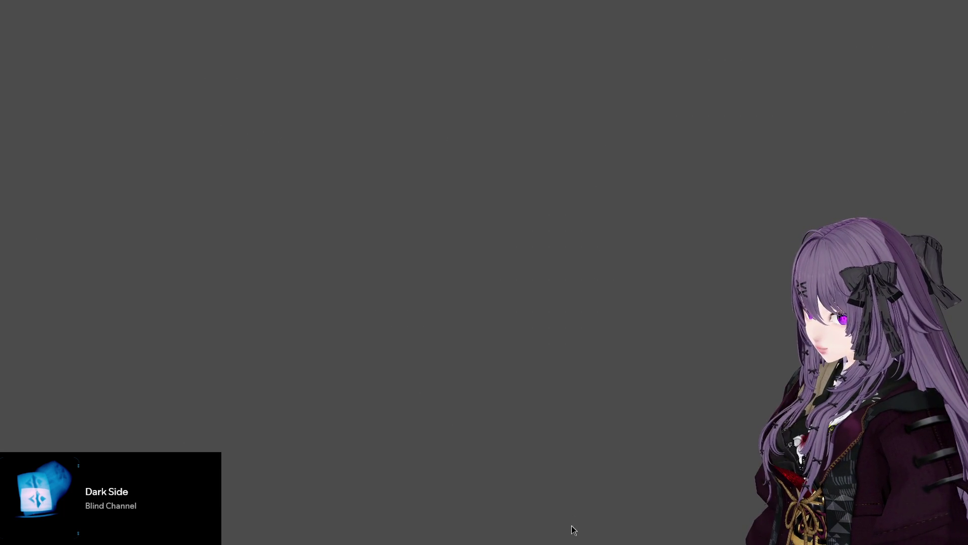
key("F8")
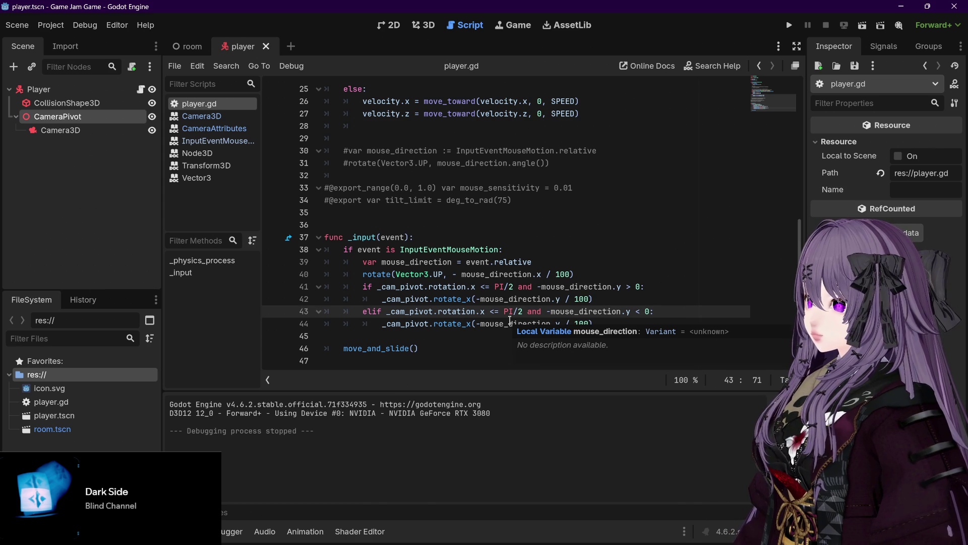
Compare the rotation checks on lines 41 and 43 by selecting each.
left_click_drag(390, 311, 521, 312)
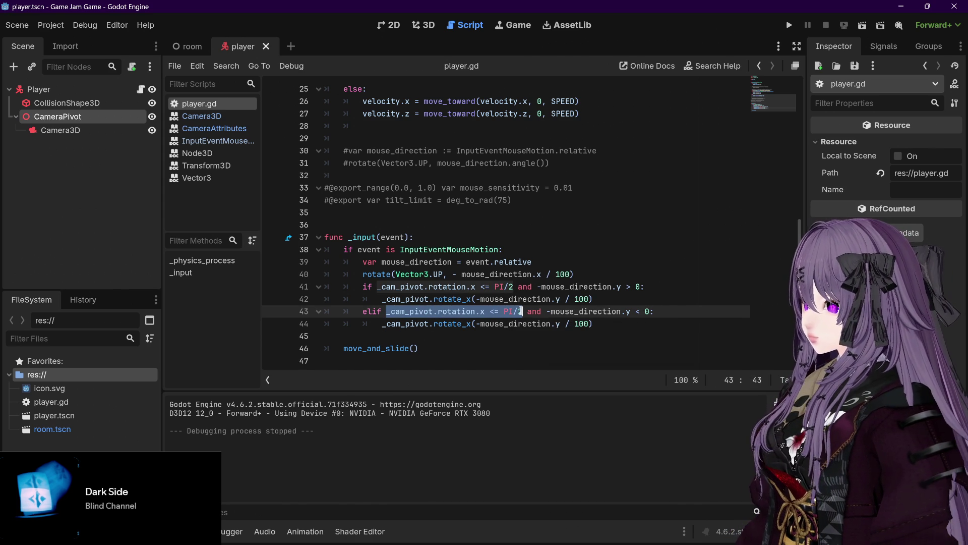
left_click(410, 287)
left_click_drag(387, 312, 505, 311)
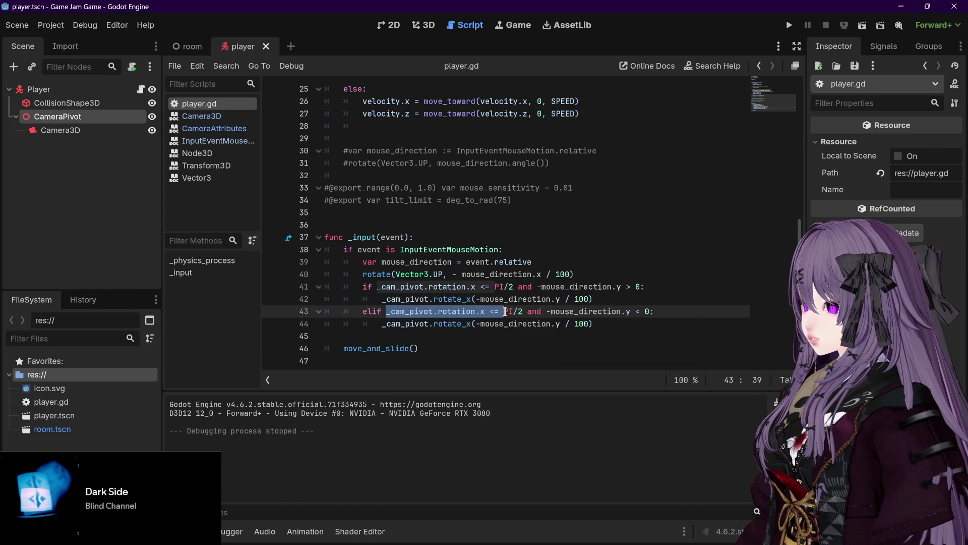
left_click(412, 287)
left_click_drag(377, 287, 513, 287)
left_click_drag(386, 312, 524, 311)
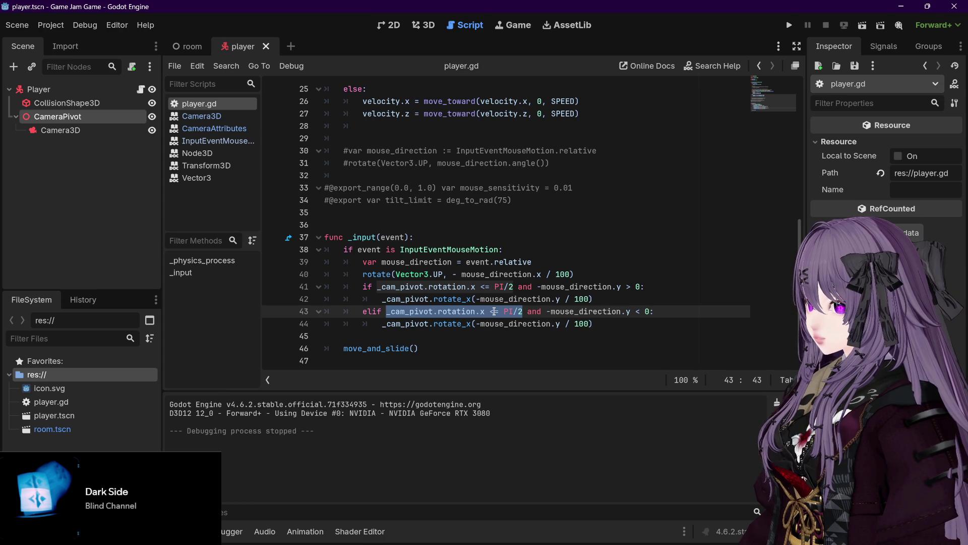
Change line 43's rotation check from `<=` to `>= PI/2` and test-run the game.
left_click(494, 311)
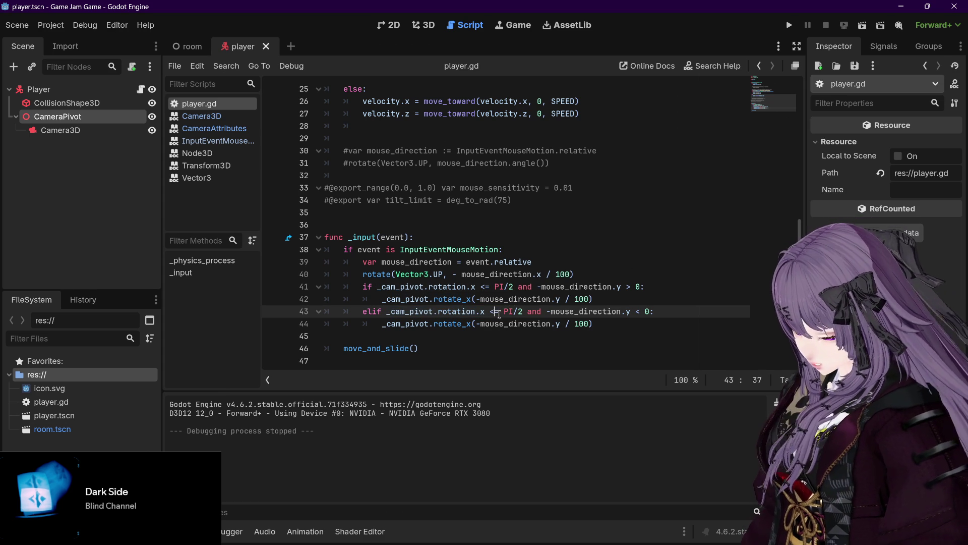
type(">")
key("Left")
key("BackSpace")
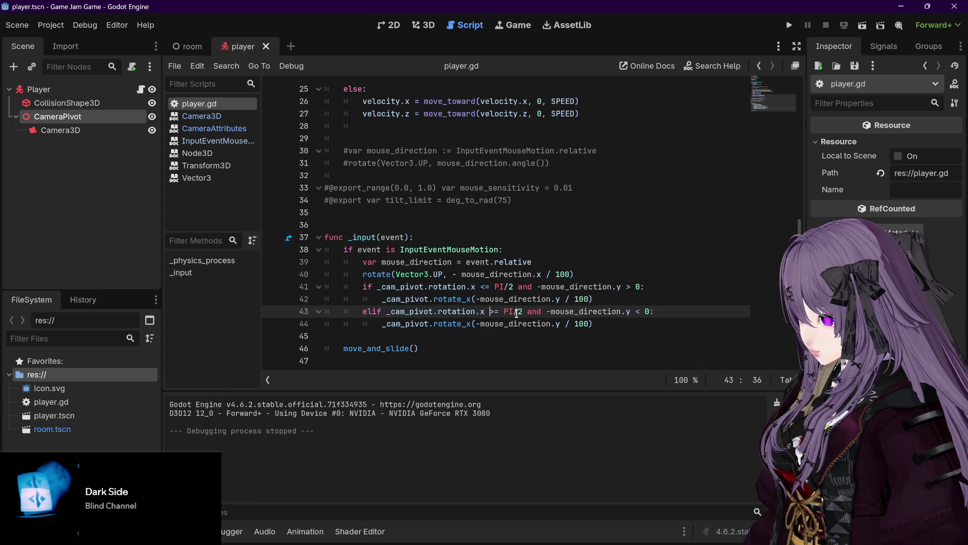
left_click(653, 311)
key("F5")
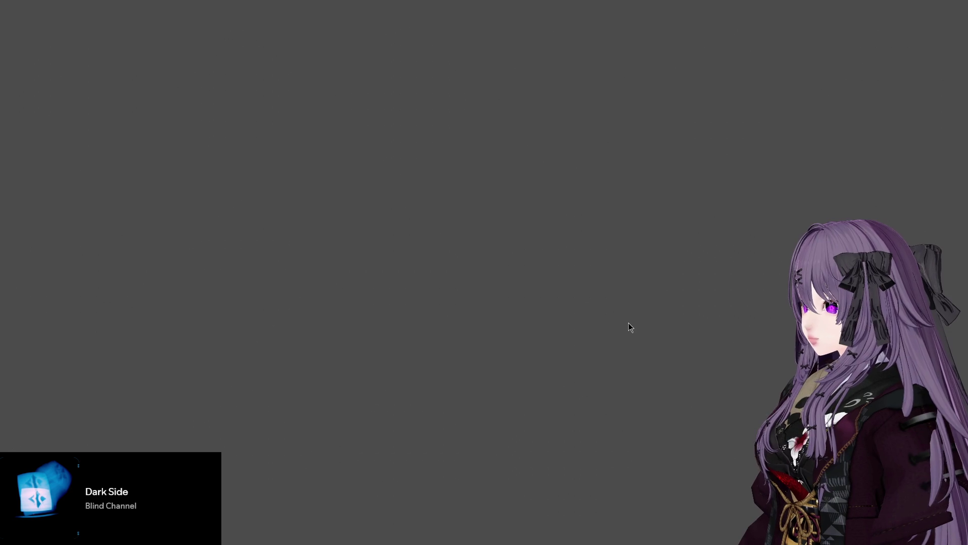
key("alt+F4")
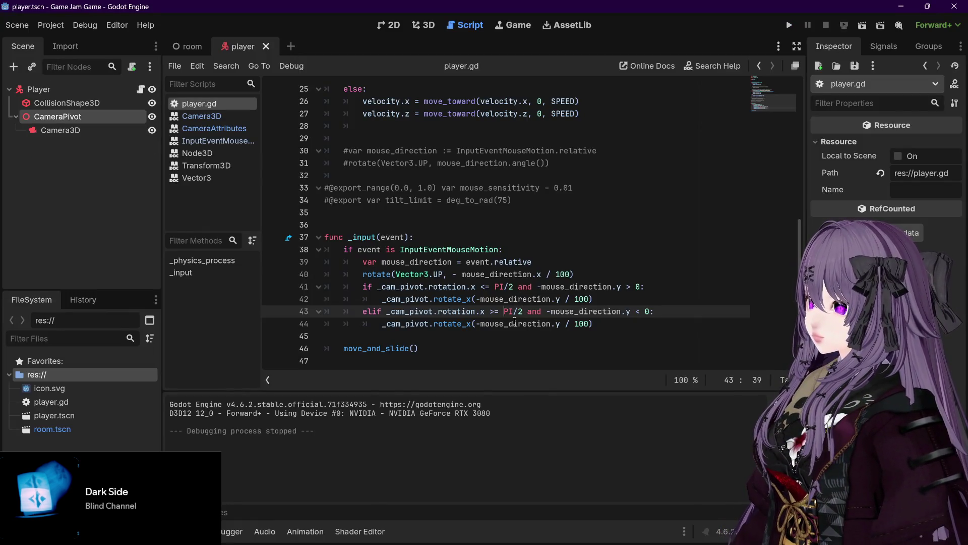
Make line 43 test `>= -PI/2`, save player.gd, and test-run the game.
type("-")
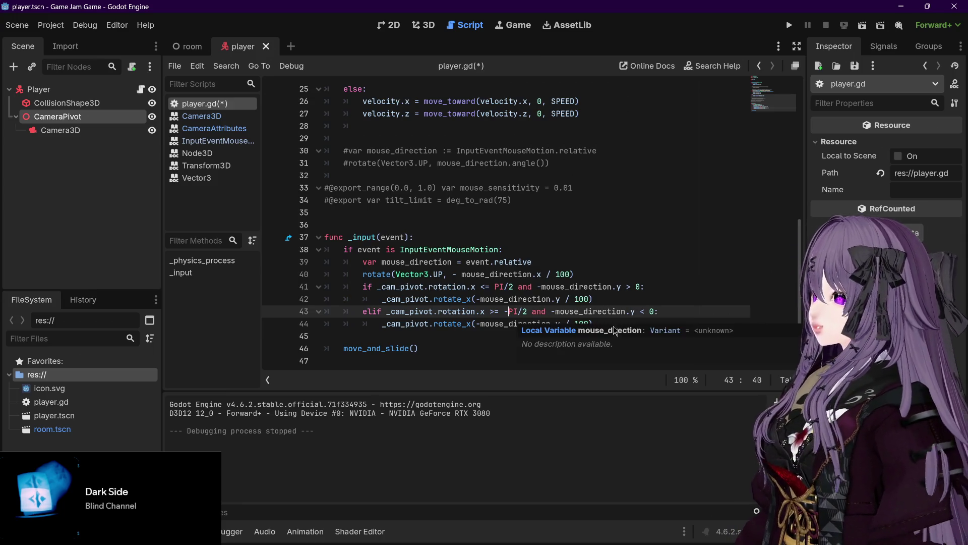
left_click(613, 327)
key("ctrl+s")
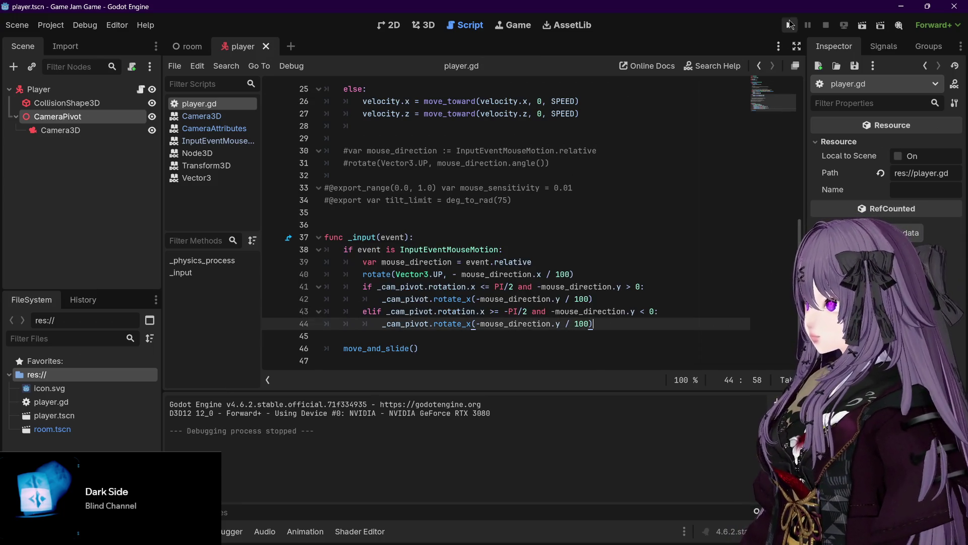
left_click(790, 25)
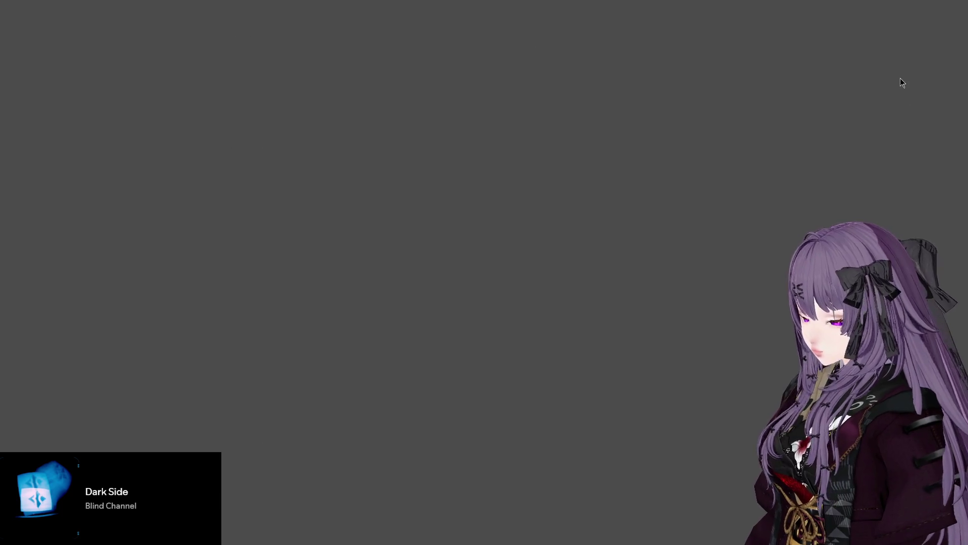
key("alt+F4")
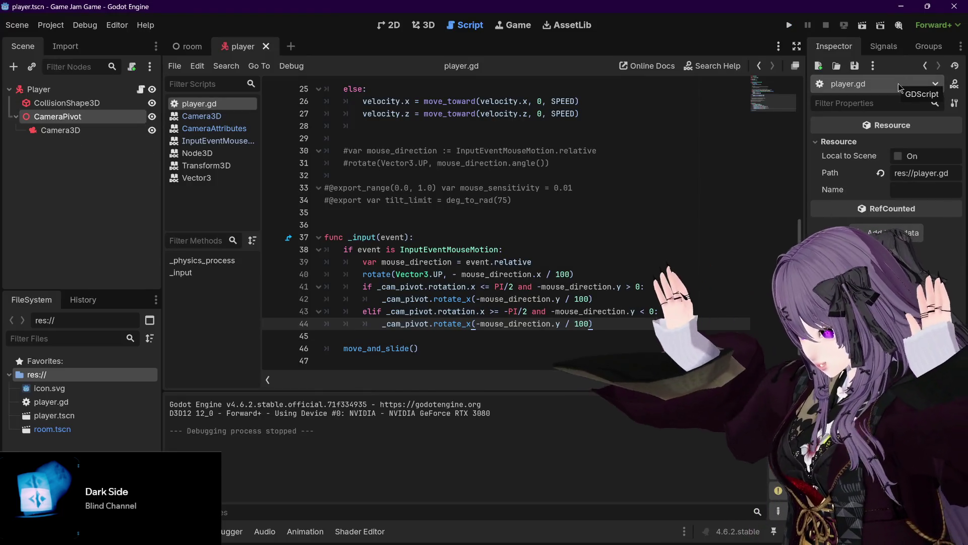
Run the project again to test the elif's -PI/2 limit.
left_click(619, 300)
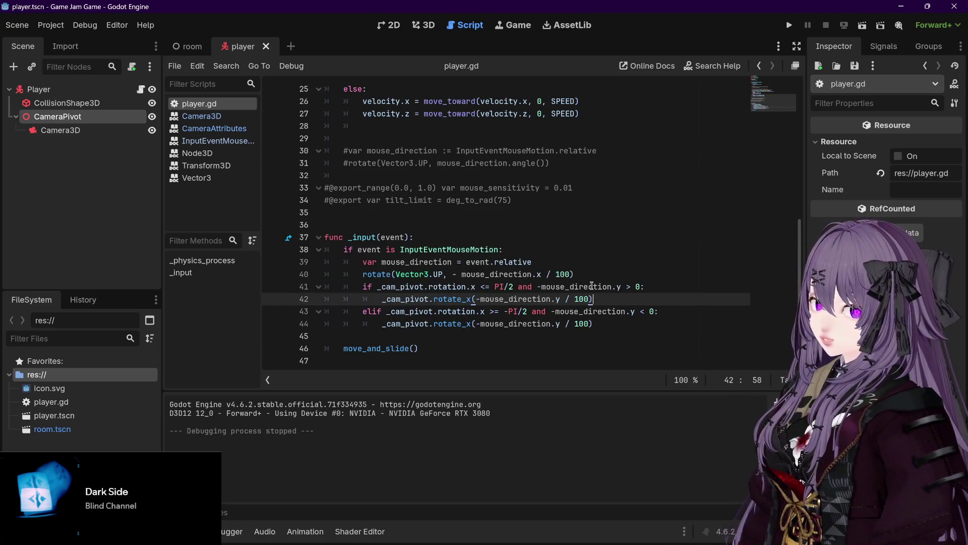
mouse_move(592, 285)
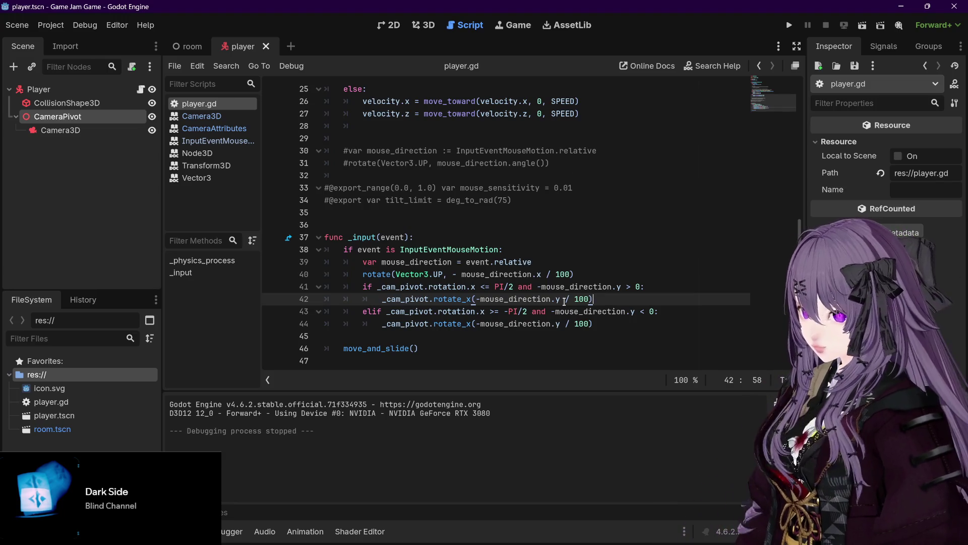
left_click(790, 25)
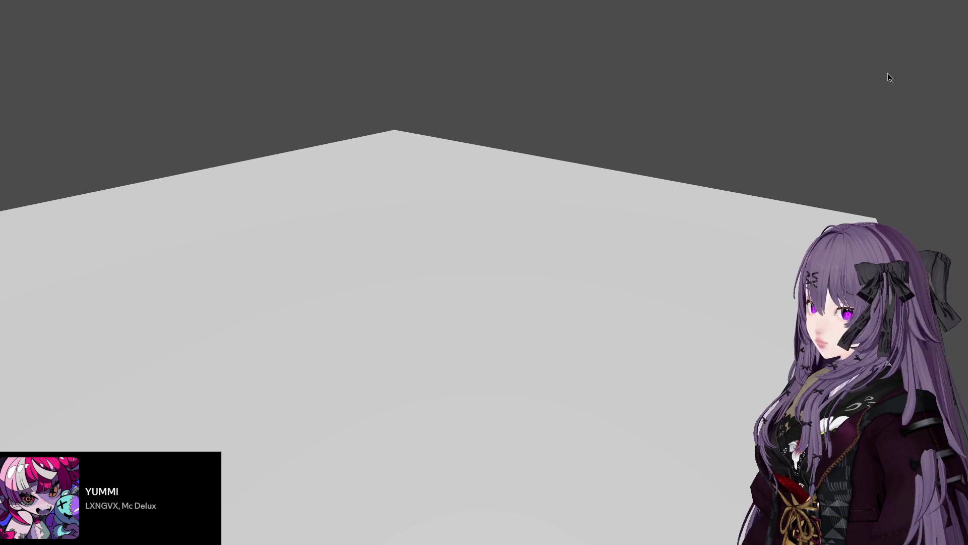
Stop the running game and return to the player.gd script editor.
key("F8")
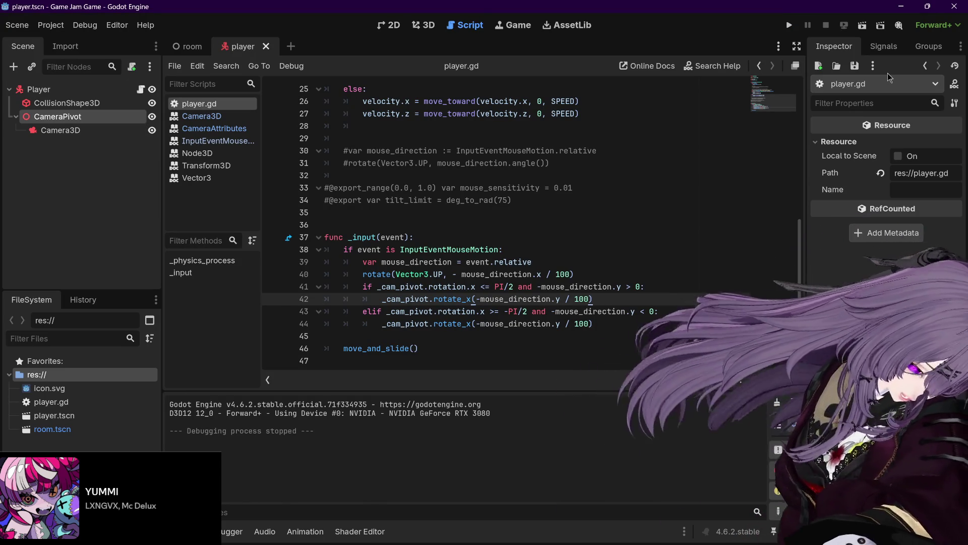
Open the player scene in the 3D view and select its Camera3D.
left_click(193, 47)
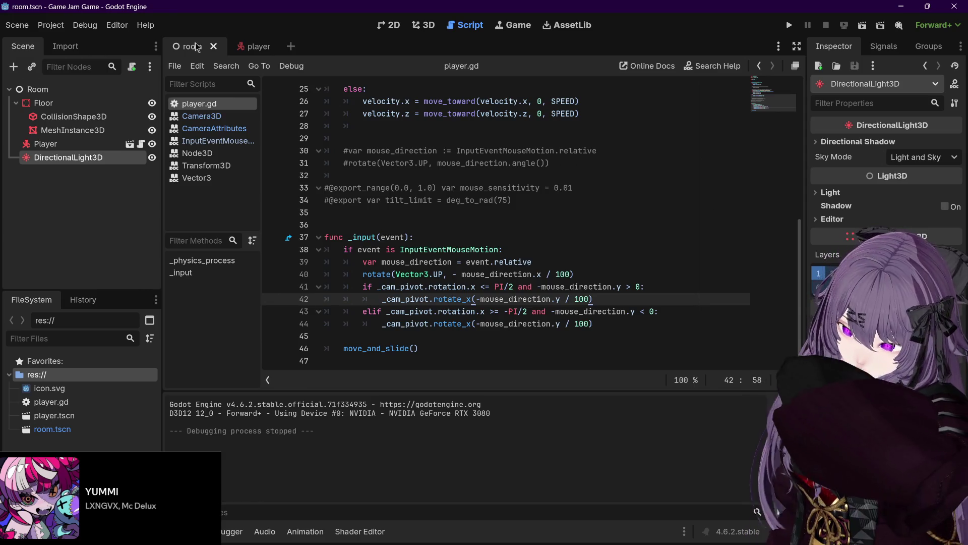
left_click(246, 47)
left_click(426, 26)
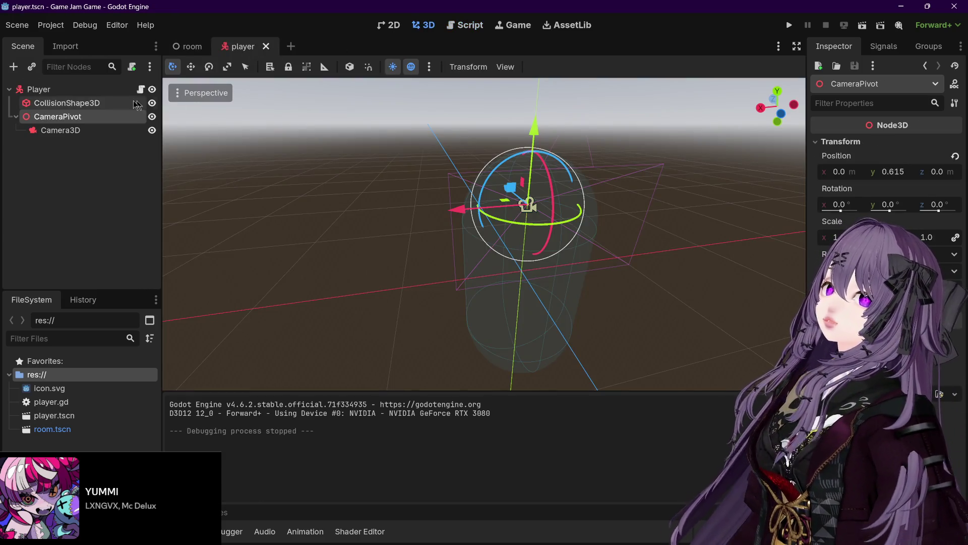
left_click(91, 91)
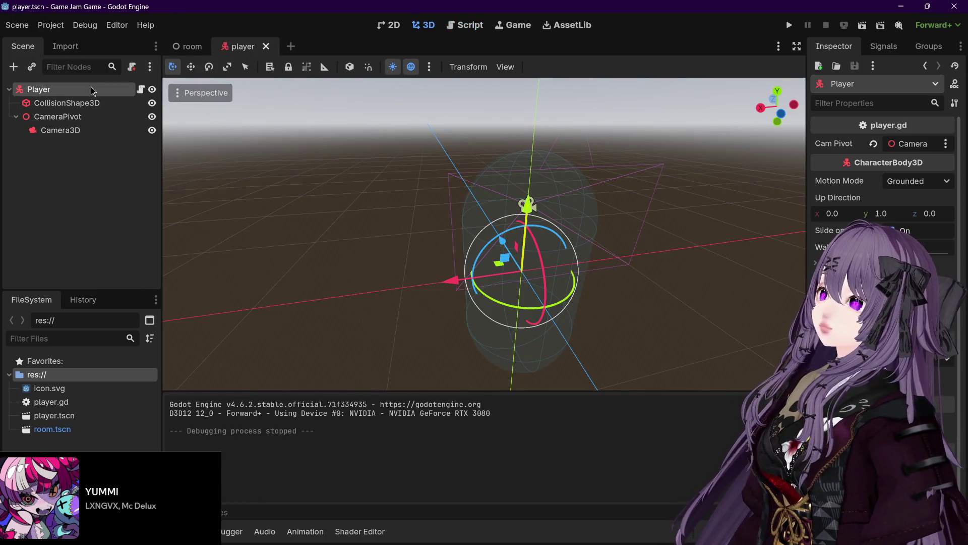
left_click(81, 131)
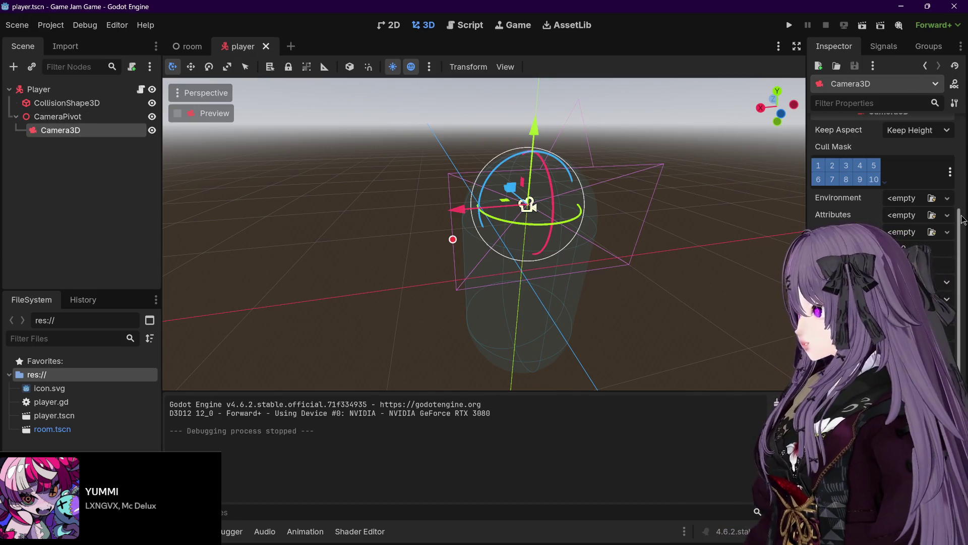
Adjust the Camera3D's Far clipping distance in the Inspector and save player.tscn.
scroll(962, 220, "up", 3)
scroll(962, 242, "down", 1)
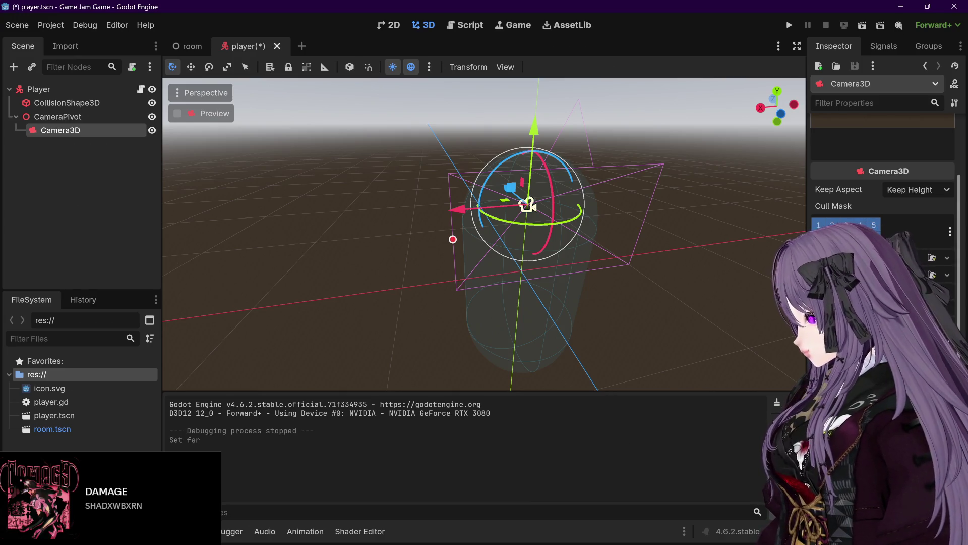
scroll(882, 202, "up", 3)
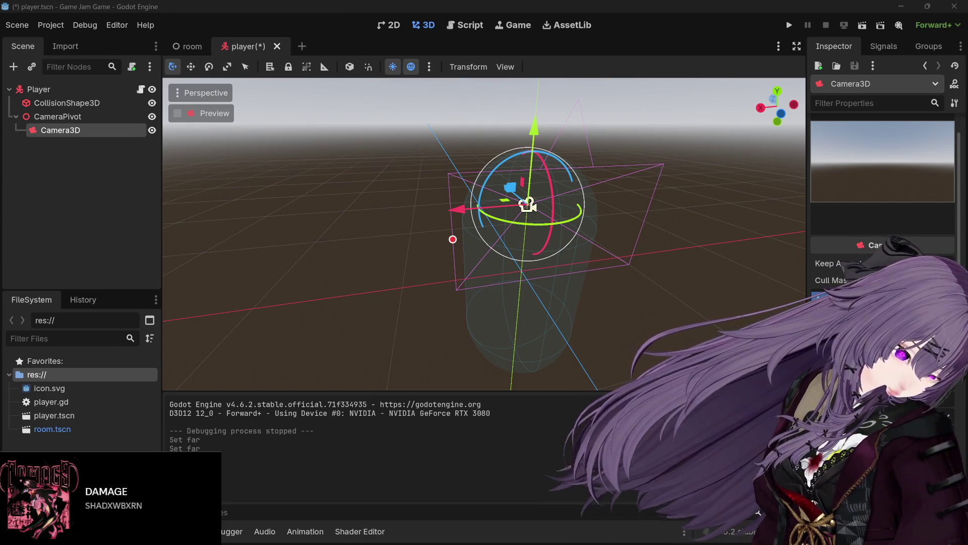
left_click(493, 448)
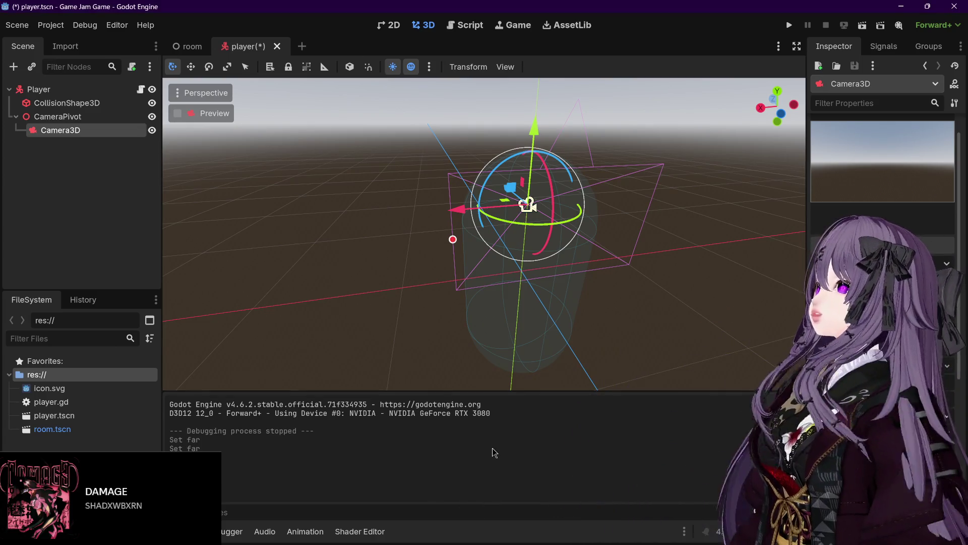
key("ctrl+s")
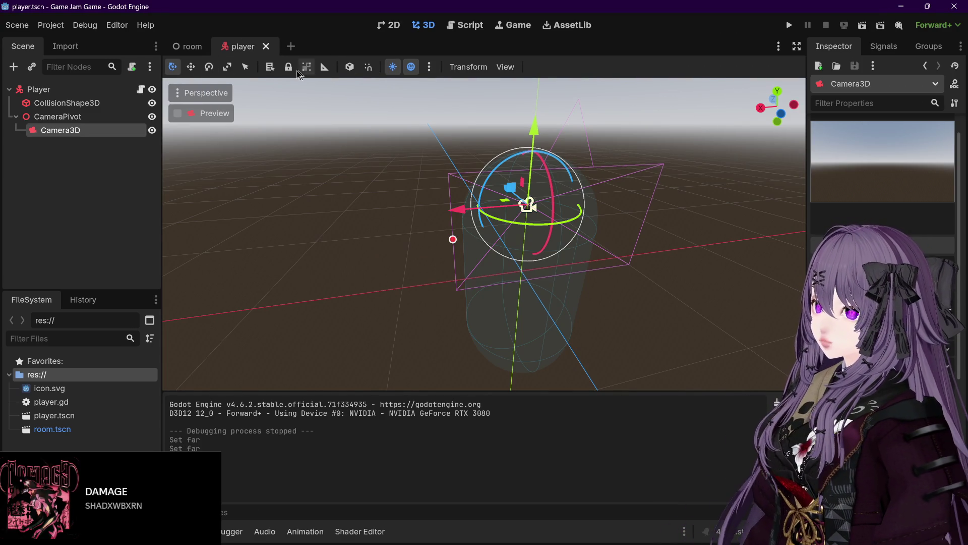
Test-run the game, switch to the room scene's floor view, and stop the game again.
left_click(789, 25)
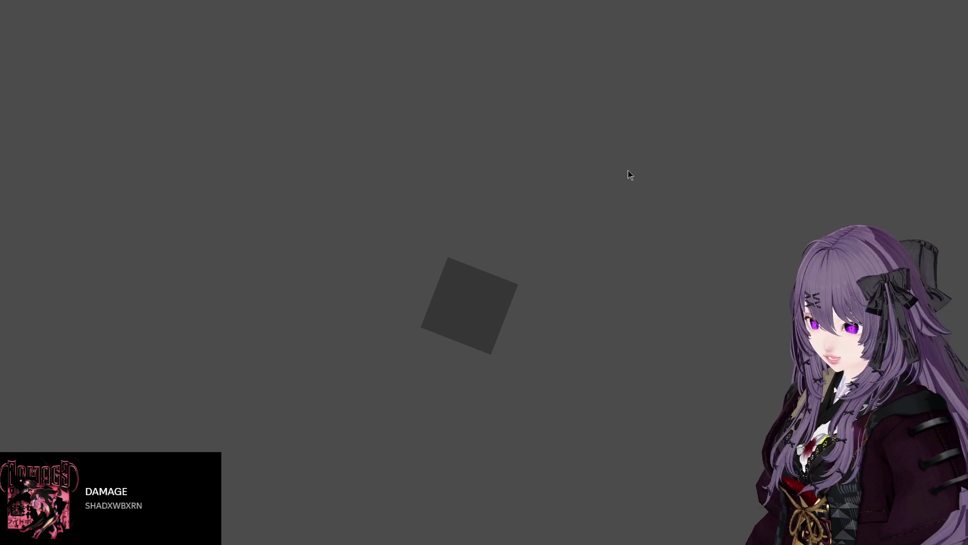
key("Escape")
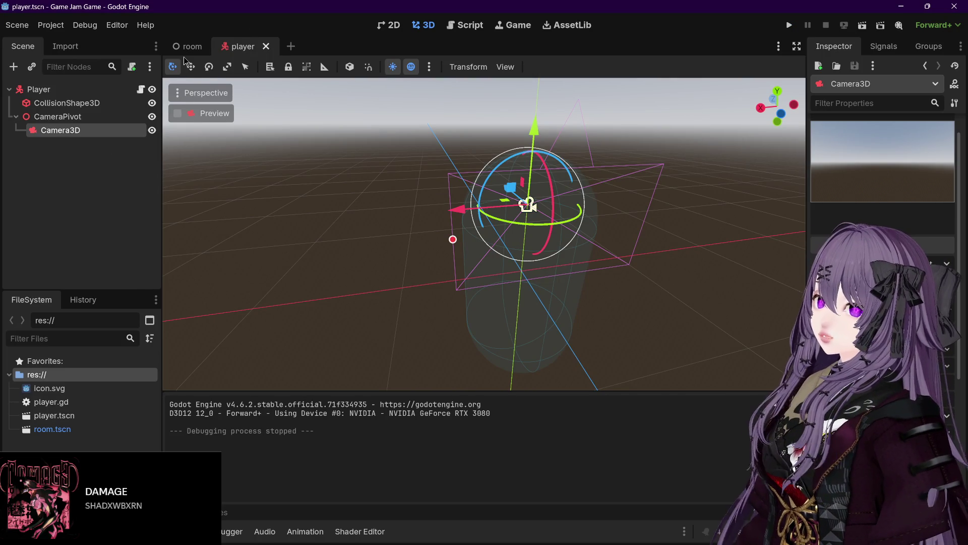
left_click(185, 46)
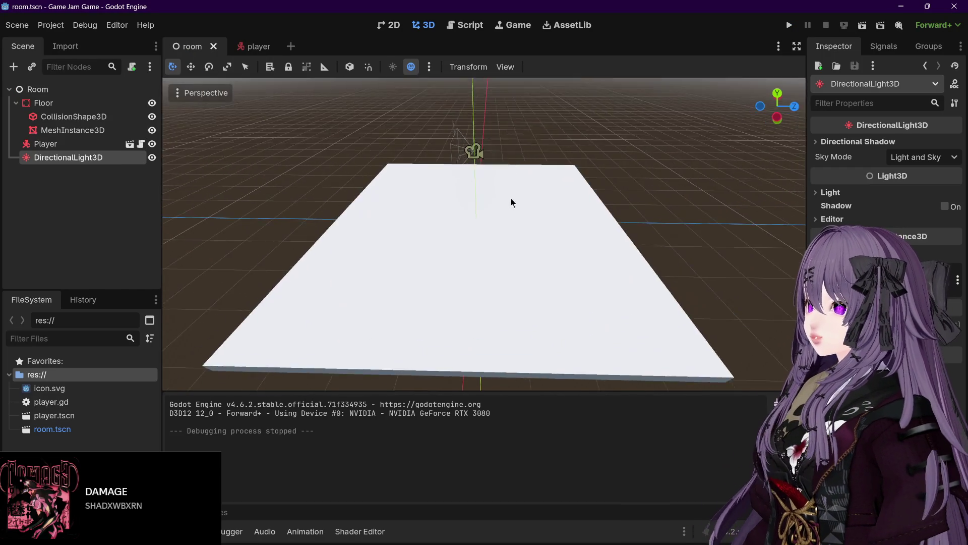
mouse_move(513, 211)
left_mouse_down()
mouse_move(570, 189)
mouse_move(528, 193)
left_mouse_up()
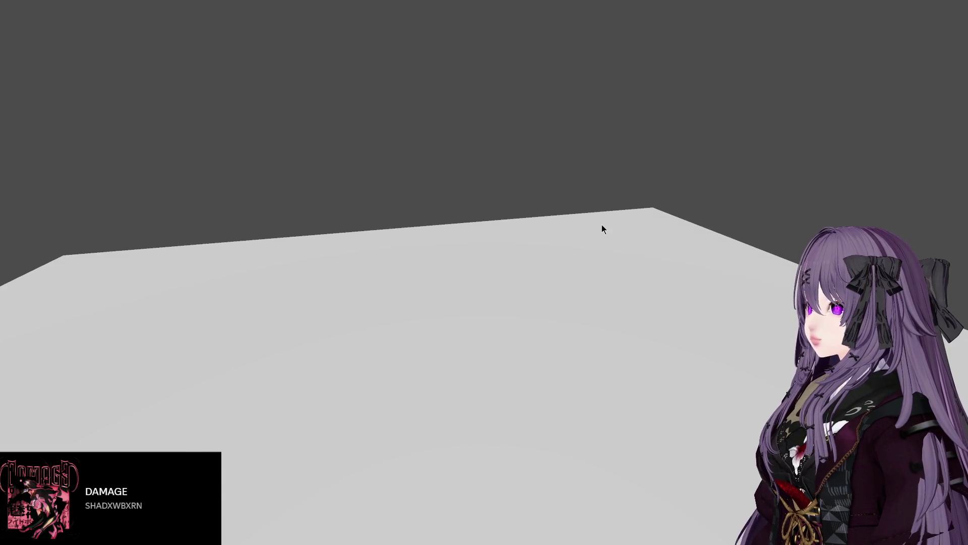
key("alt+F4")
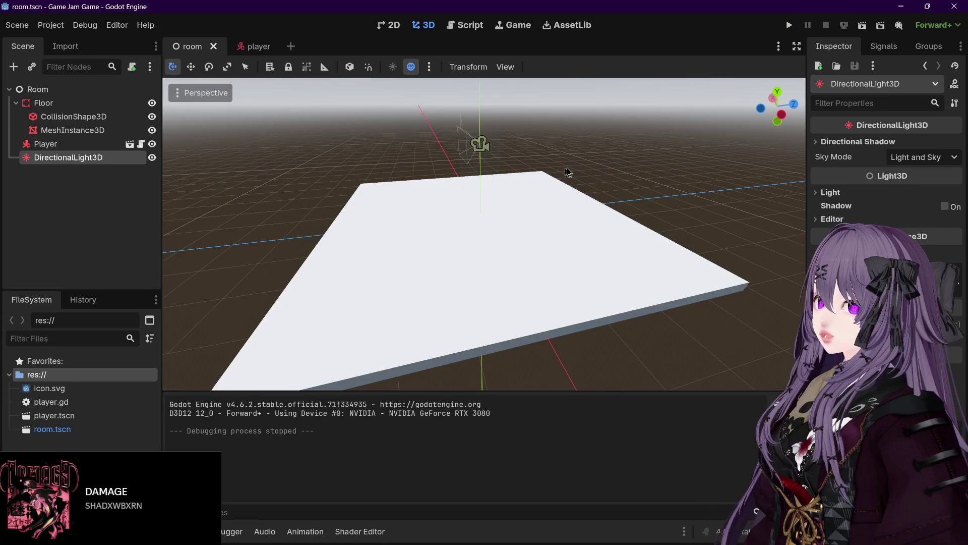
Select the floor's CollisionShape3D in the Scene dock.
scroll(562, 167, "down", 3)
left_click_drag(586, 172, 382, 171)
left_click(101, 130)
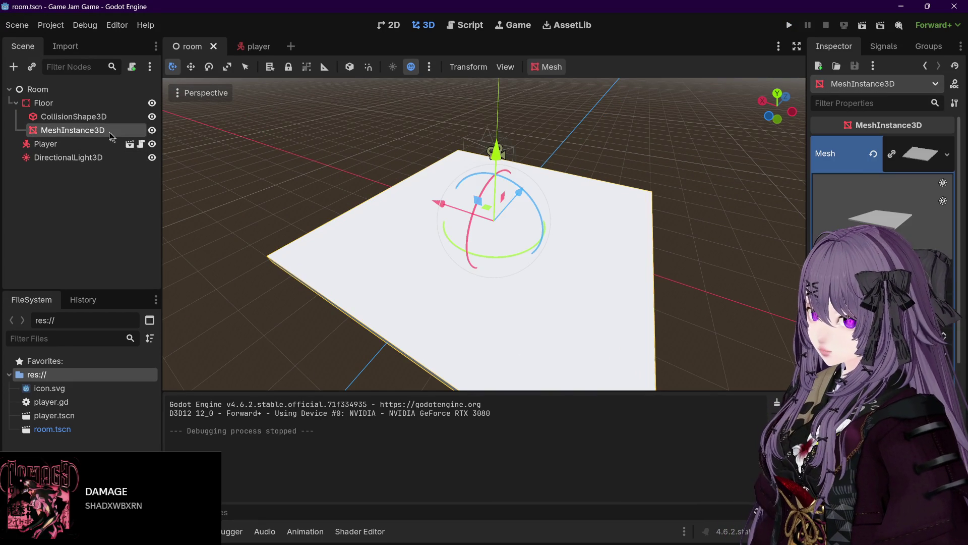
left_click(94, 119)
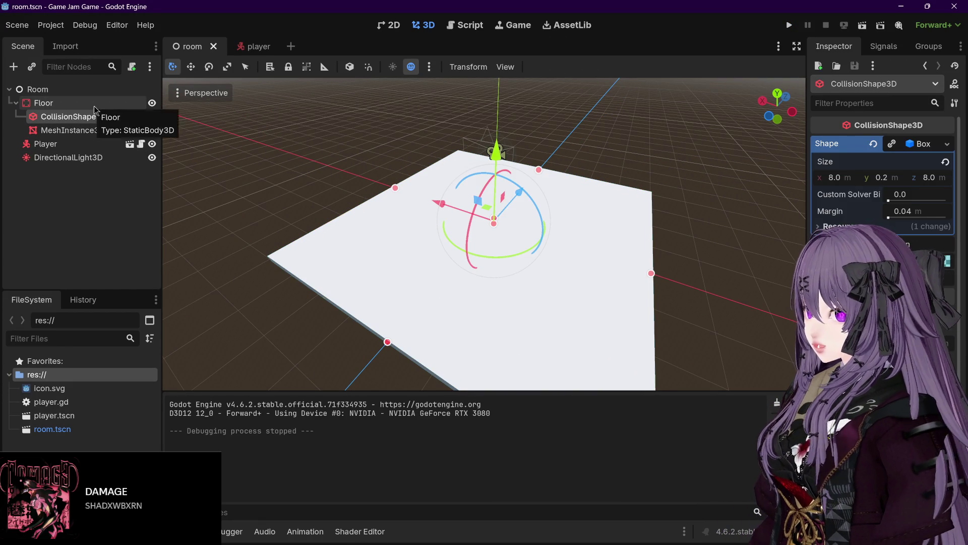
left_click(93, 106)
left_click(76, 116)
left_click_drag(686, 211, 354, 228)
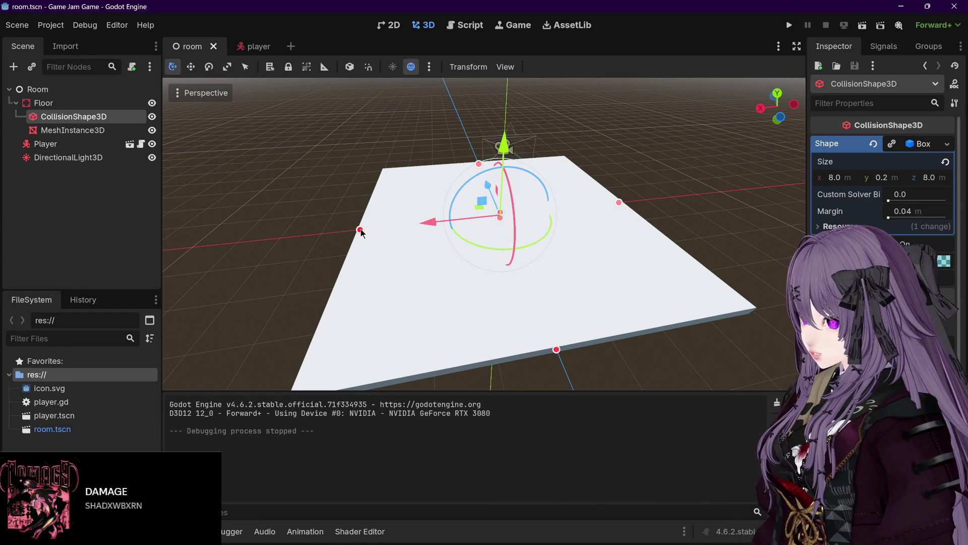
Set the floor collision box's X and Z sizes to 15.
left_click(836, 178)
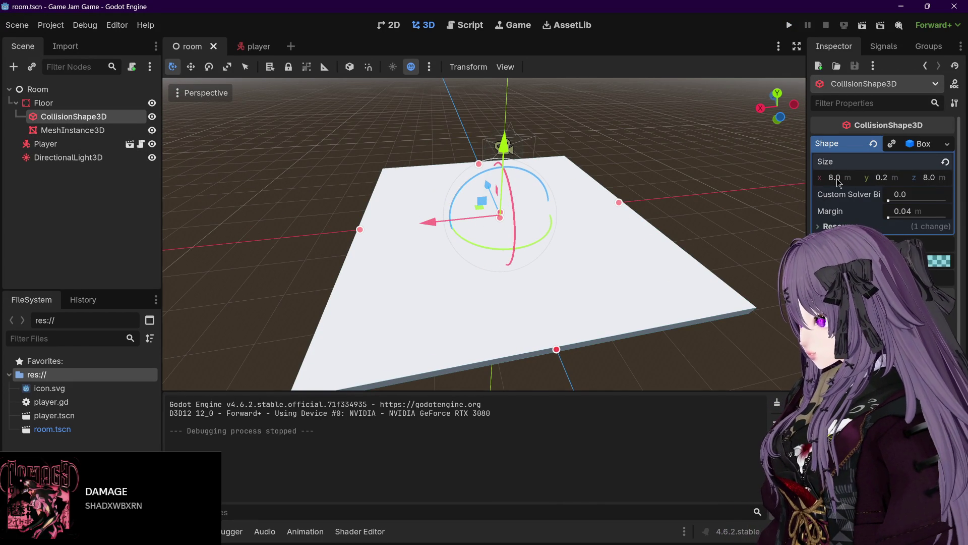
type("15")
key("Return")
left_click(926, 178)
type("15")
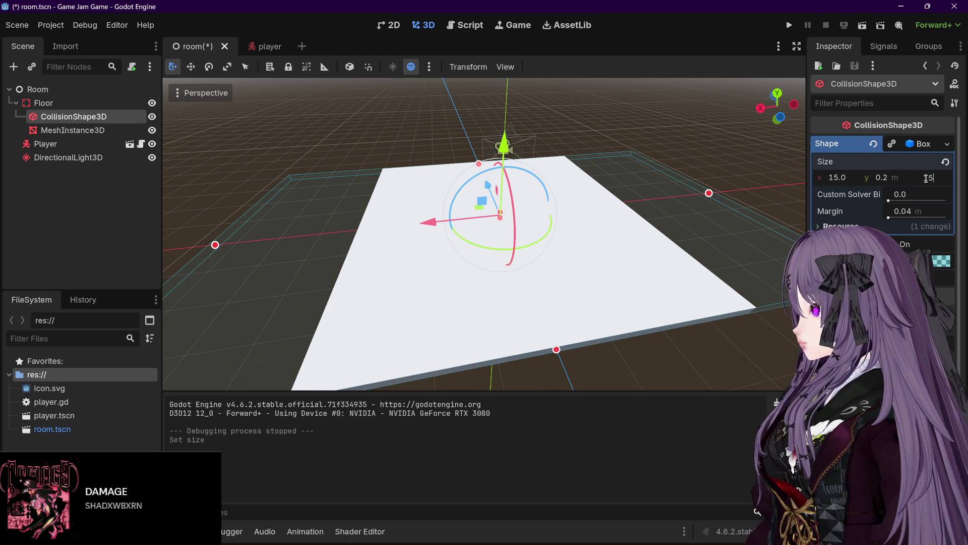
key("Return")
Select the floor's MeshInstance3D and orbit around to inspect the floor from several angles.
left_click(73, 130)
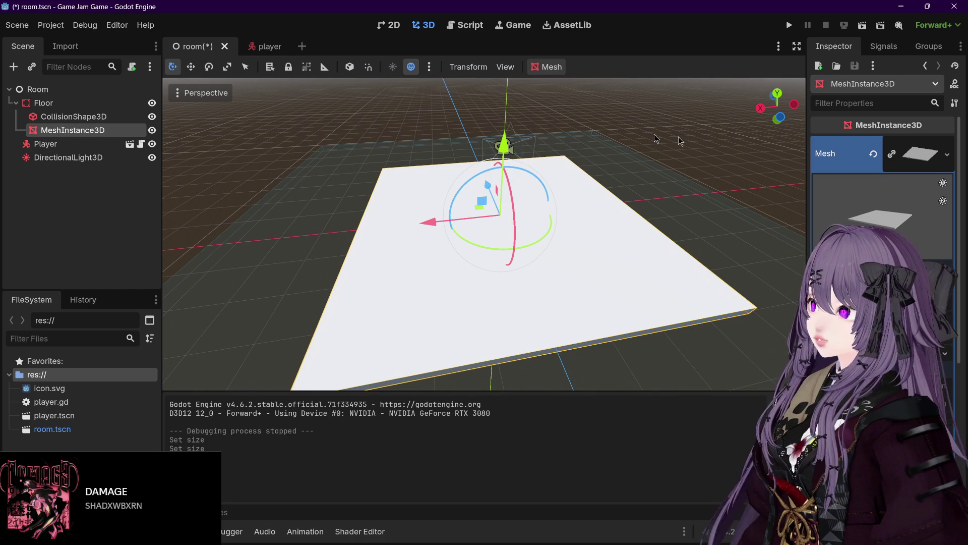
key("KP_2")
key("KP_2")
key("KP_2")
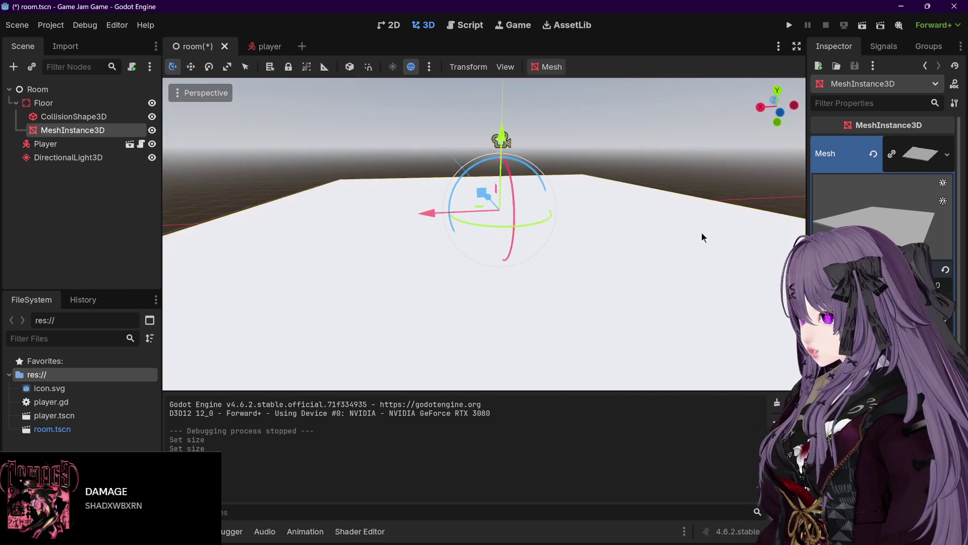
key("KP_8")
scroll(757, 241, "down", 2)
key("KP_6")
key("KP_6")
key("KP_8")
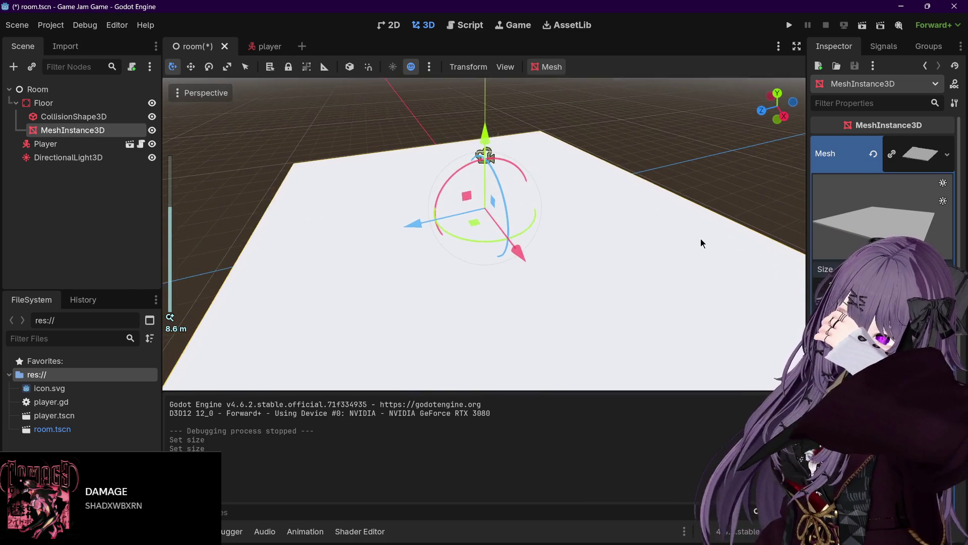
key("KP_4")
key("KP_4")
key("KP_4")
key("KP_4")
key("KP_4")
key("KP_4")
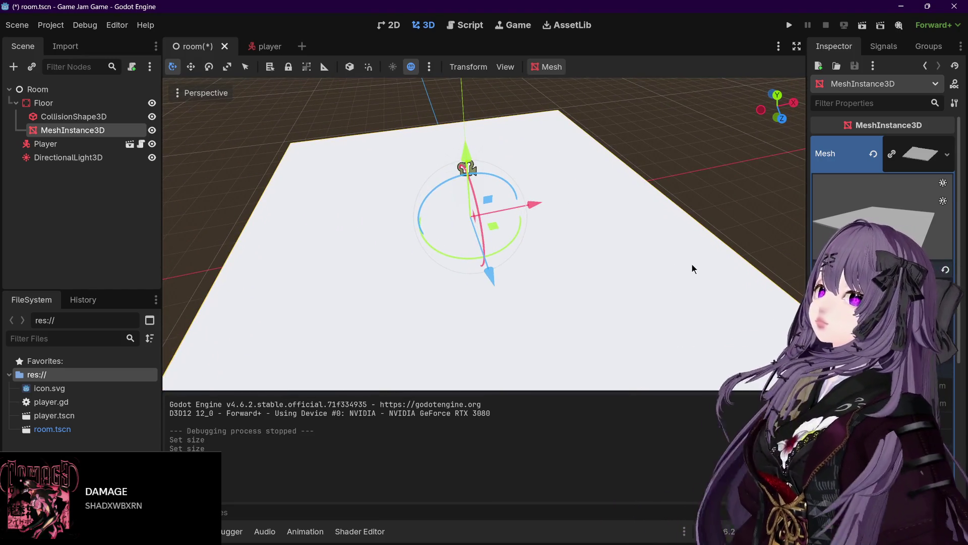
key("KP_4")
key("KP_4")
key("KP_4")
scroll(700, 268, "down", 2)
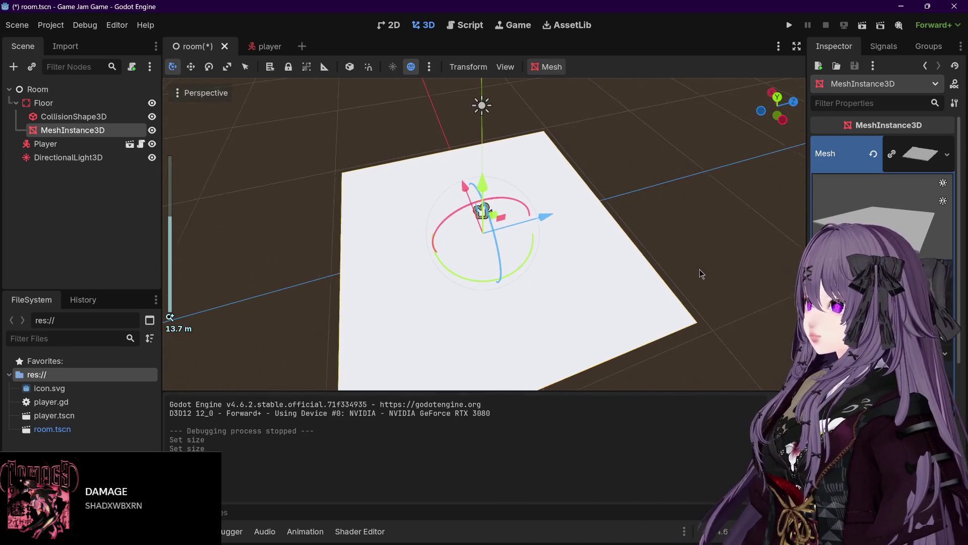
key("KP_4")
key("KP_4")
key("KP_4")
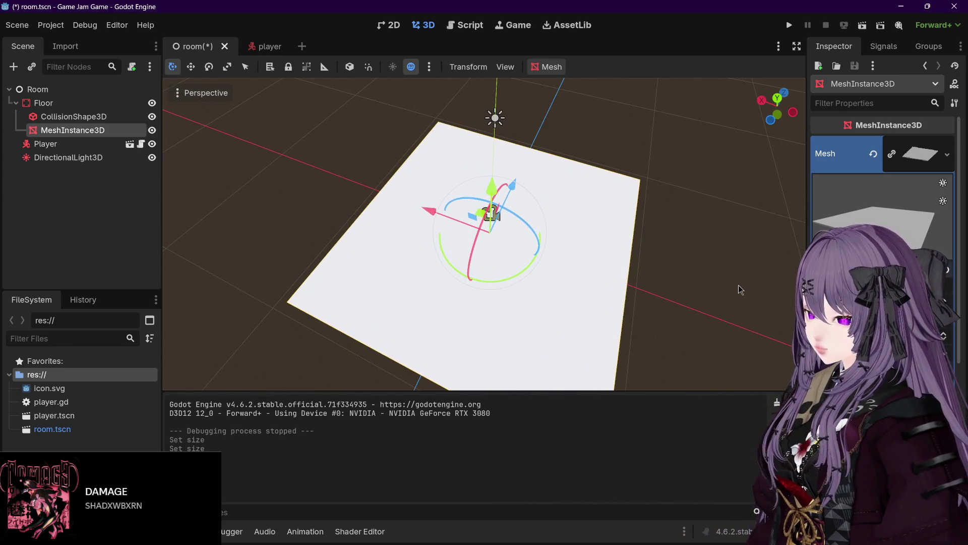
key("KP_4")
key("KP_4")
key("KP_4")
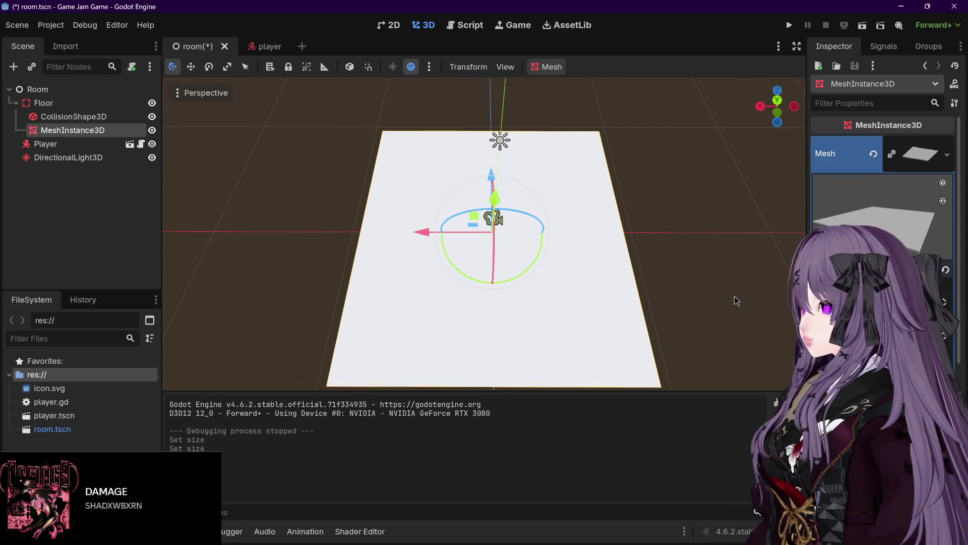
key("KP_8")
scroll(727, 300, "down", 2)
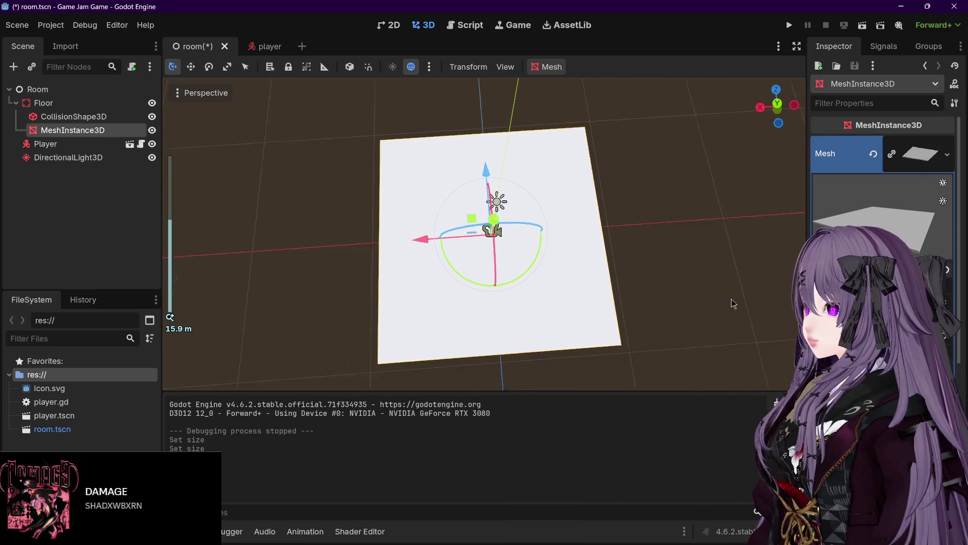
key("KP_4")
key("KP_4")
key("KP_4")
scroll(715, 299, "up", 2)
Run the game twice to test the floor, stopping each run with Escape.
left_click(788, 25)
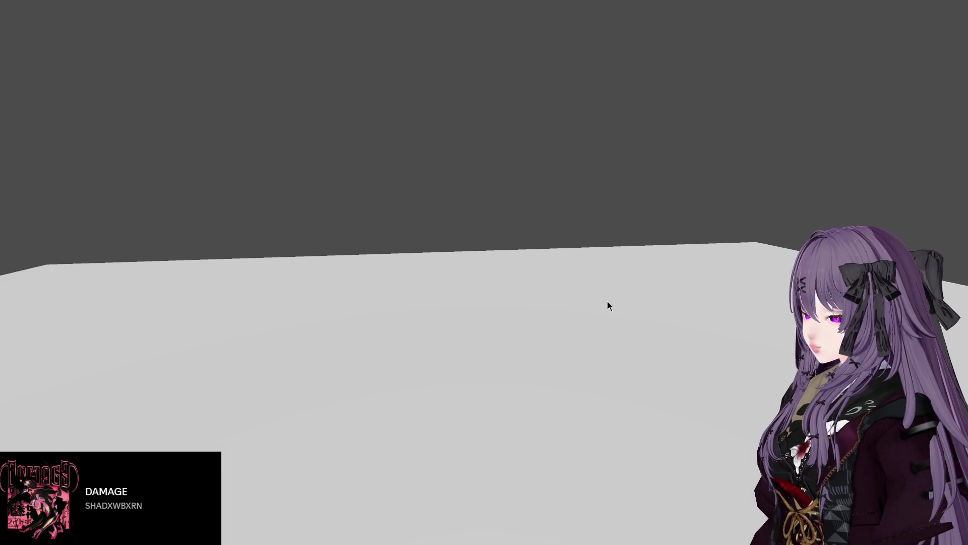
key("Escape")
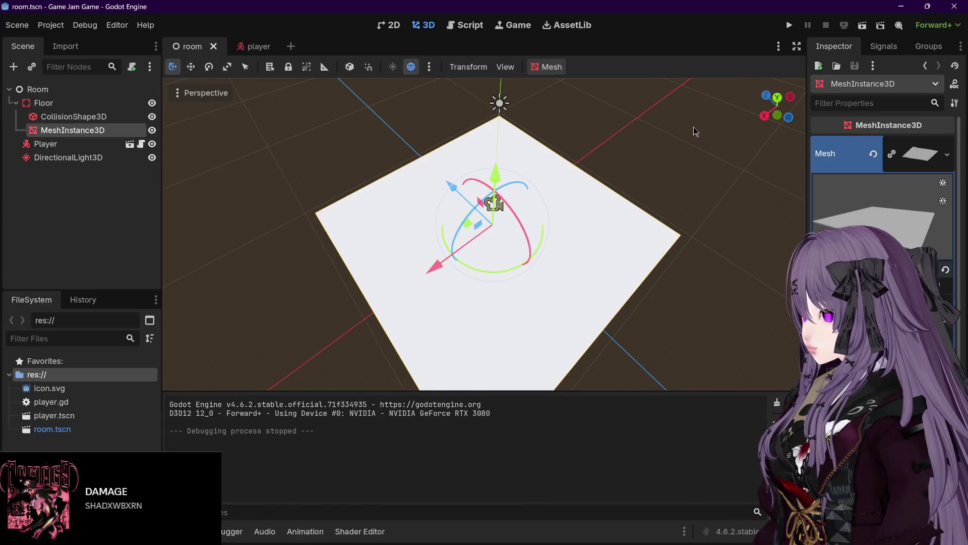
scroll(600, 183, "up", 3)
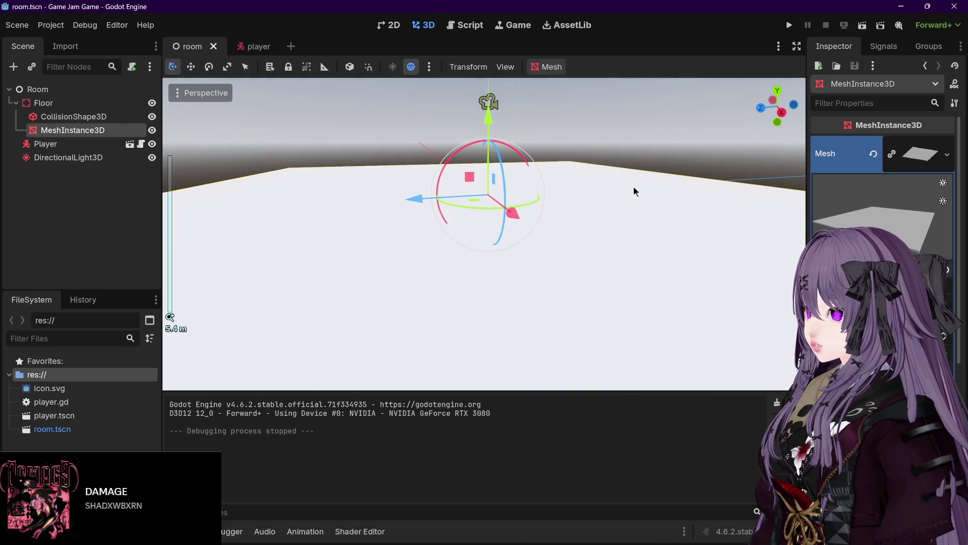
double_click(45, 144)
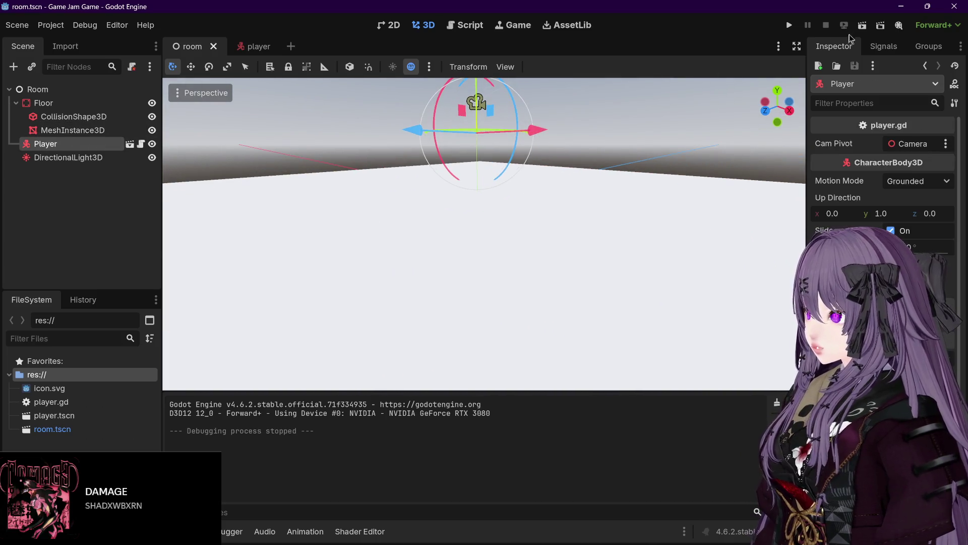
left_click(789, 25)
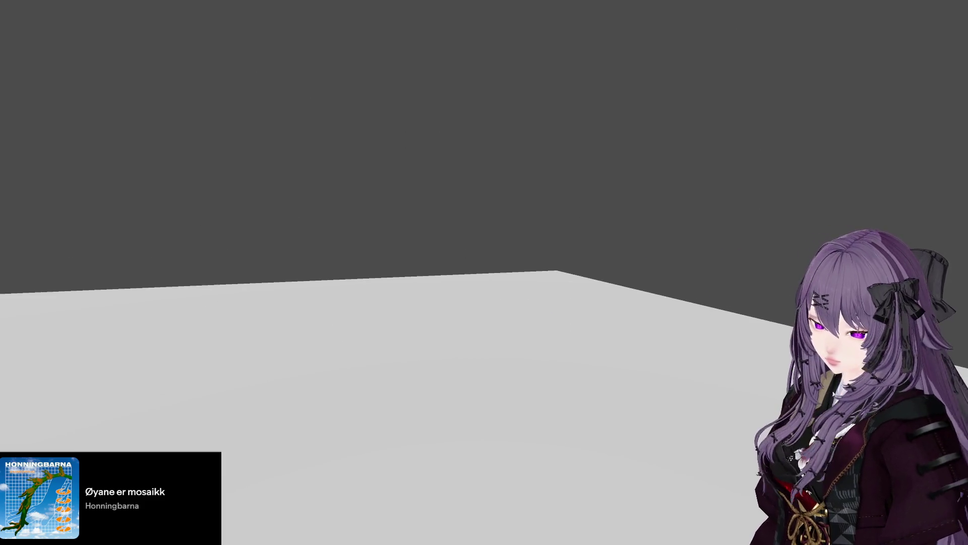
key("Escape")
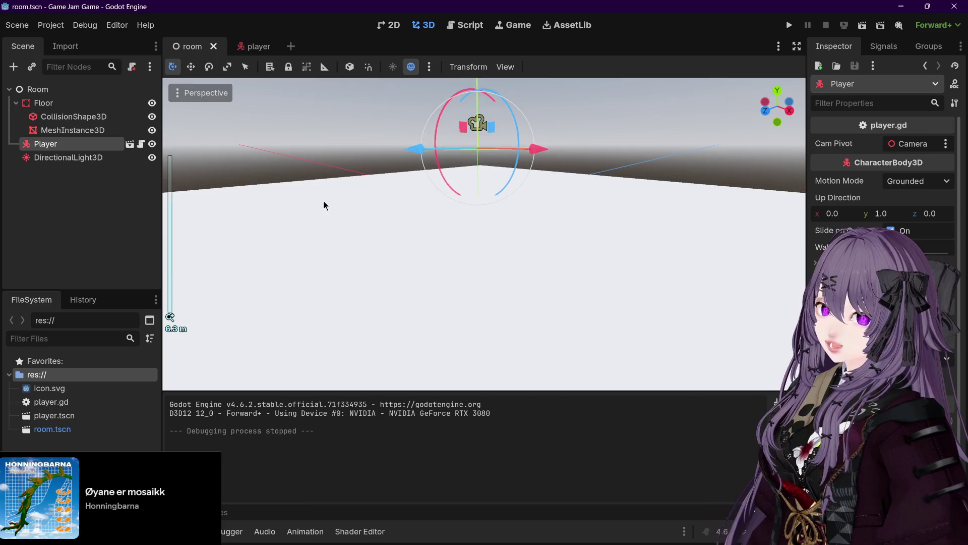
Select the Floor node and begin renaming it.
scroll(323, 200, "down", 3)
scroll(323, 204, "down", 3)
left_click(60, 102)
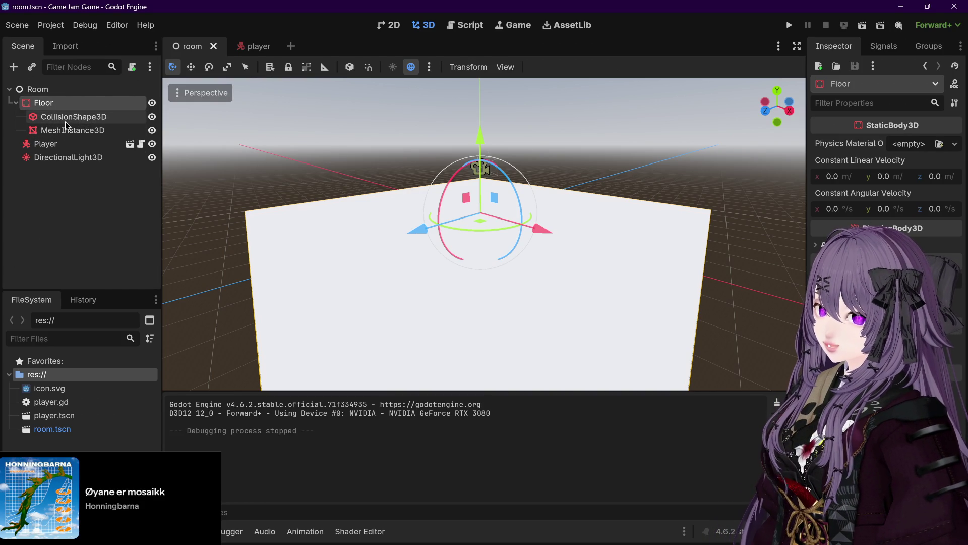
left_click(43, 103)
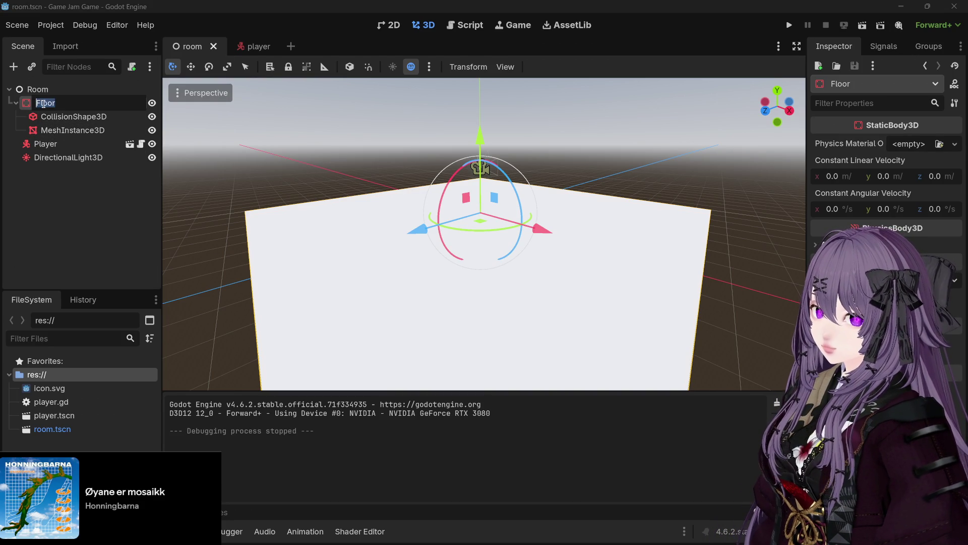
Paste a copy of Floor under Room, placed between Floor and Player.
key("Return")
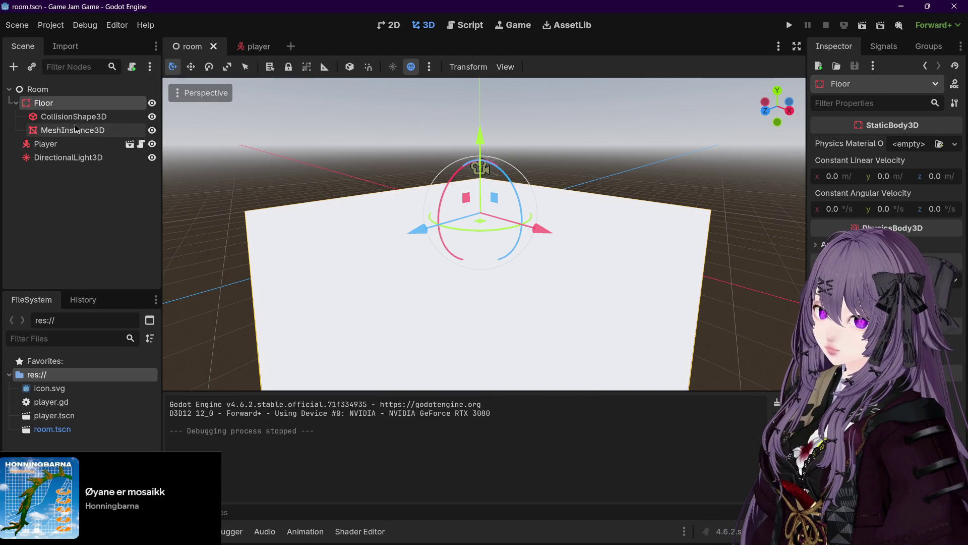
left_click(116, 105)
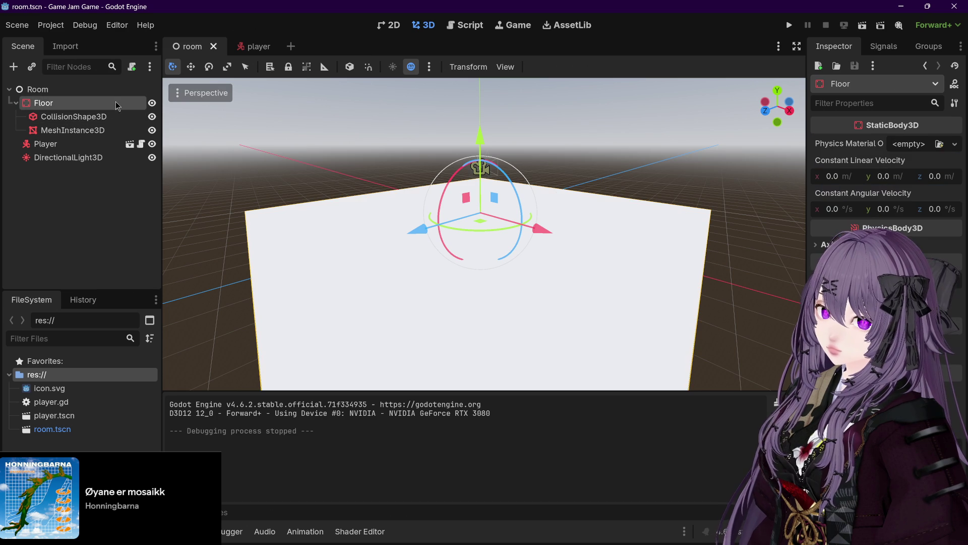
left_click(16, 103)
key("ctrl+v")
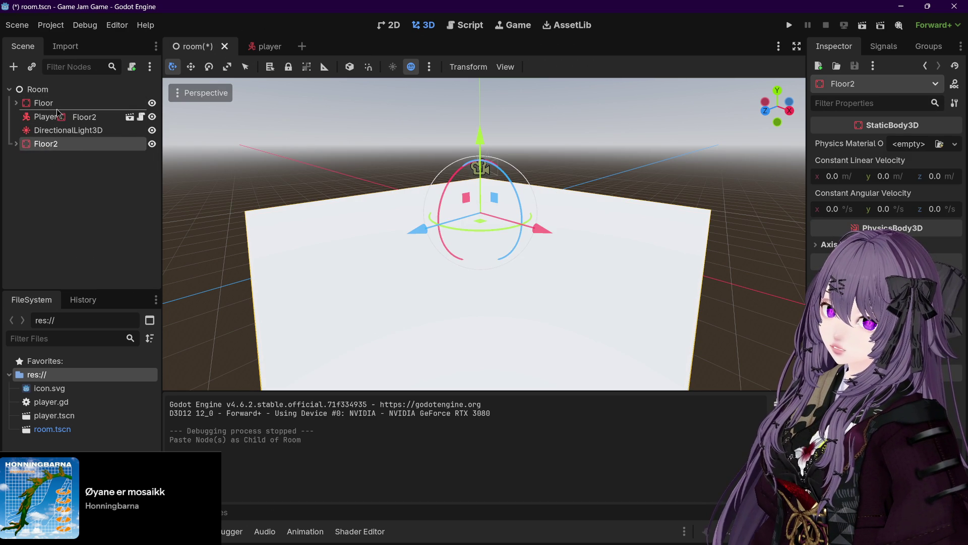
left_click_drag(57, 113, 56, 113)
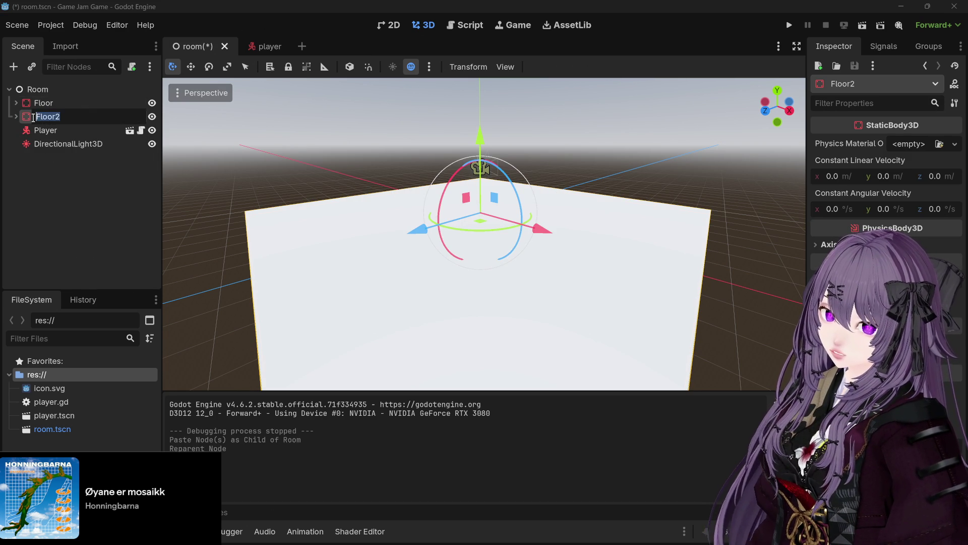
type("Wall")
Name the copy Wall, expand its children, and move the slab across the scene.
key("Return")
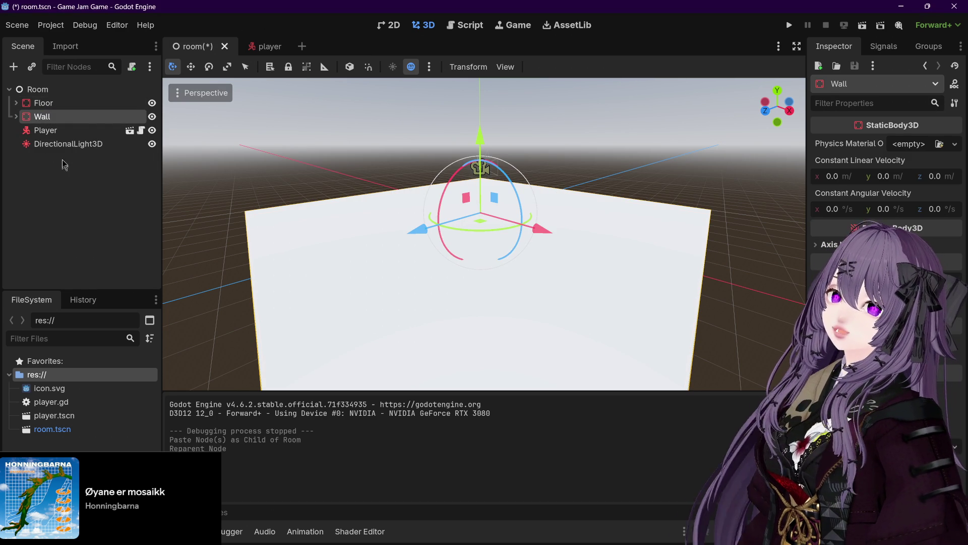
double_click(92, 115)
key("Return")
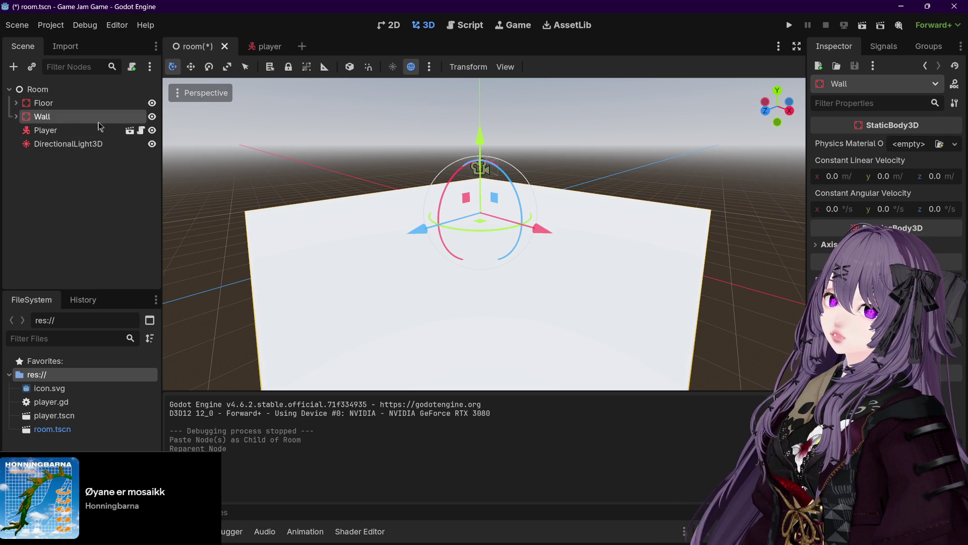
left_click(16, 117)
mouse_move(484, 218)
left_mouse_down()
mouse_move(298, 177)
mouse_move(479, 218)
left_mouse_up()
mouse_move(415, 222)
left_mouse_down()
mouse_move(214, 225)
mouse_move(257, 234)
mouse_move(303, 189)
mouse_move(376, 213)
mouse_move(395, 241)
mouse_move(403, 234)
left_mouse_up()
scroll(403, 234, "down", 5)
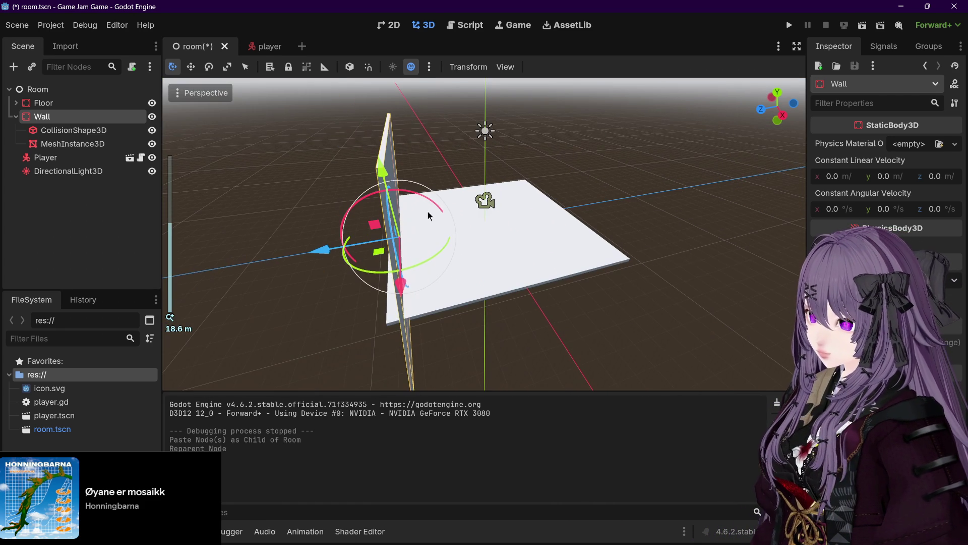
Slide the Wall along Z, adjust its rotation, then save and run the scene.
left_click_drag(328, 248, 314, 251)
left_click_drag(531, 235, 716, 234)
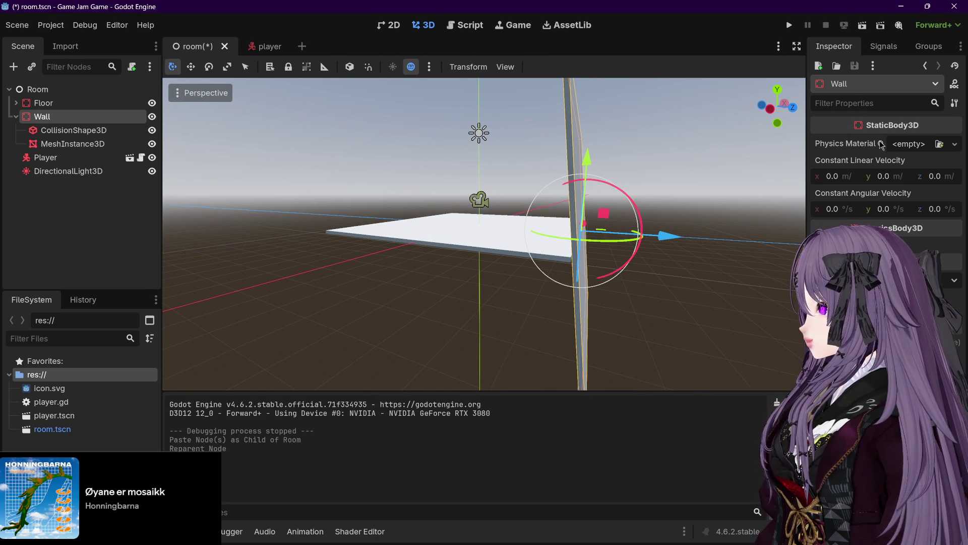
left_click_drag(700, 184, 737, 186)
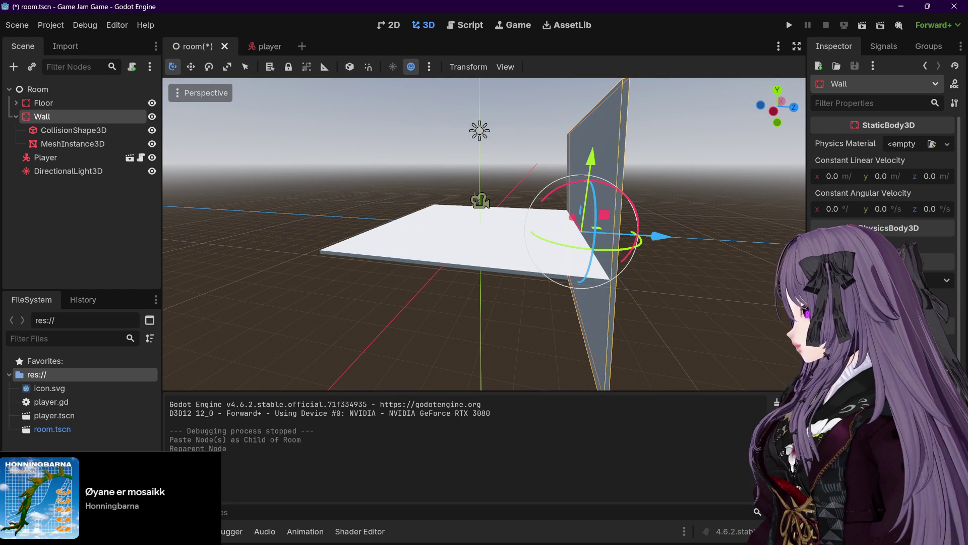
key("ctrl+z")
left_click_drag(663, 292, 782, 286)
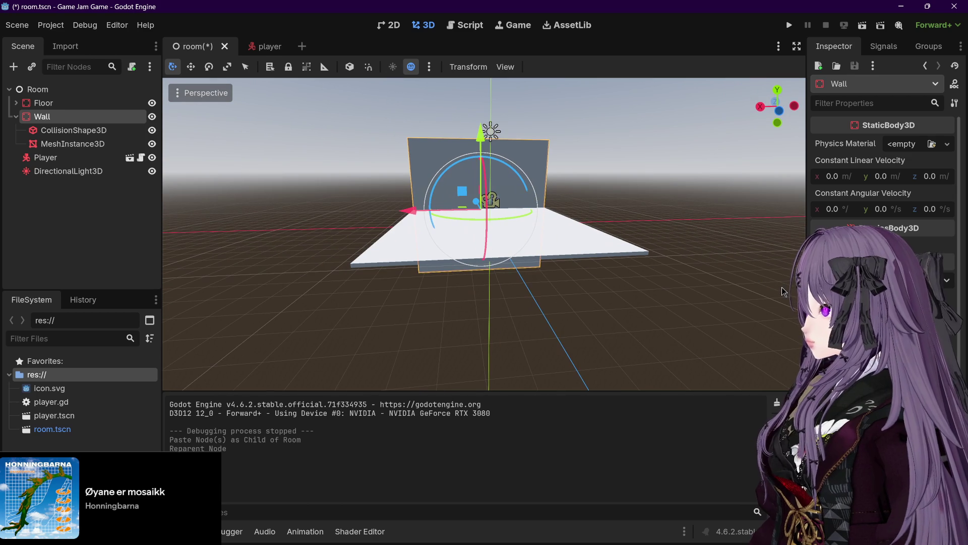
left_click(791, 29)
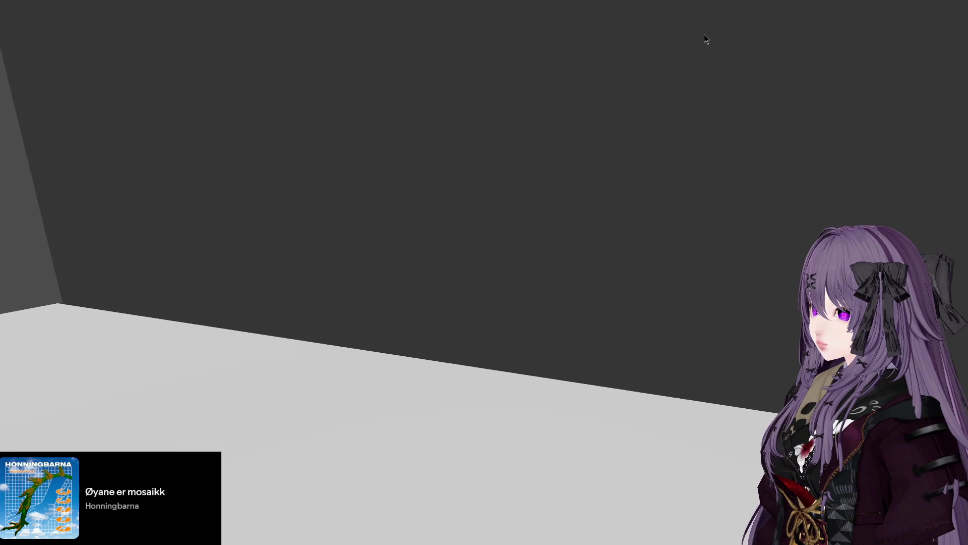
Close the test game and orbit the view around the wall and floor.
key("Escape")
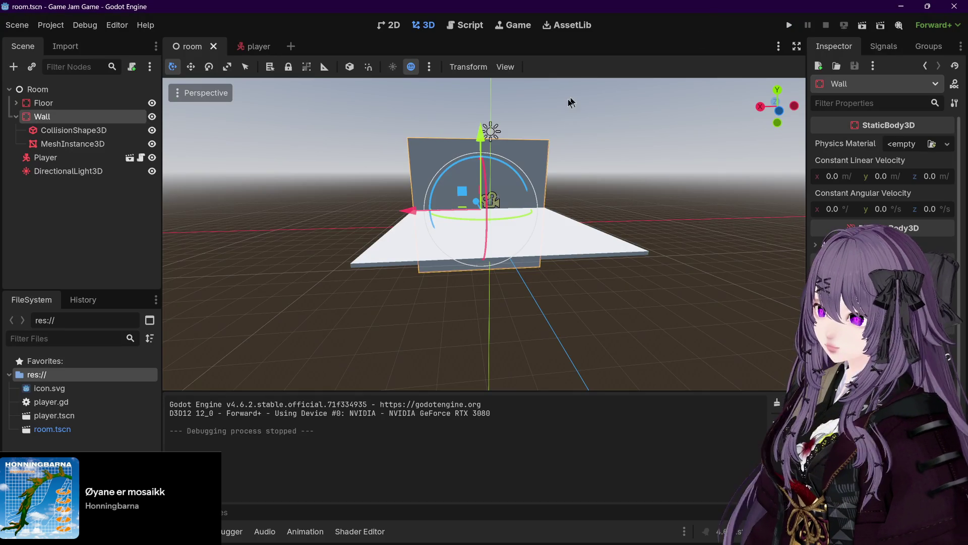
left_click_drag(446, 155, 469, 161)
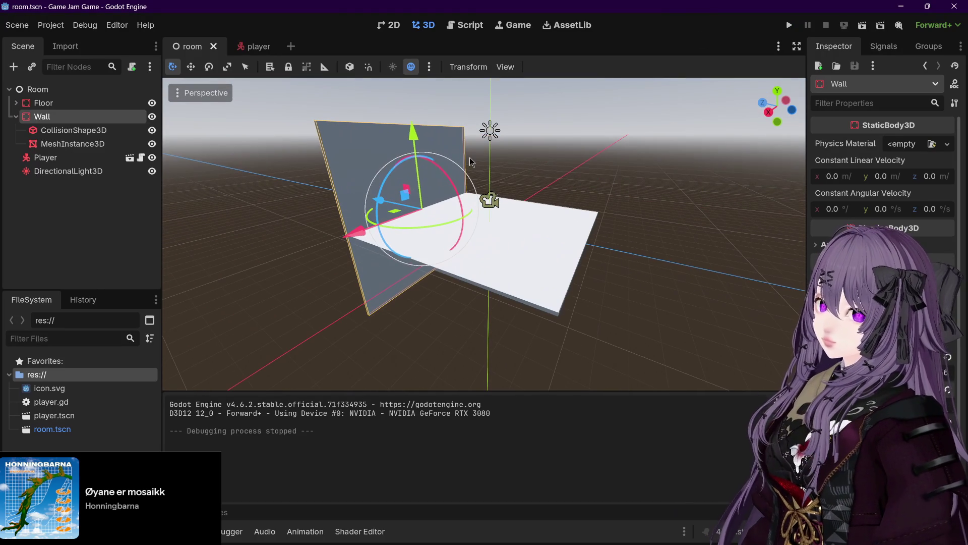
Select the Wall's CollisionShape3D and expand its BoxShape in the Inspector.
left_click(66, 132)
mouse_move(379, 134)
left_mouse_down()
mouse_move(395, 134)
mouse_move(372, 128)
mouse_move(375, 194)
mouse_move(374, 151)
mouse_move(381, 172)
left_mouse_up()
key("ctrl+z")
left_click(388, 126)
mouse_move(425, 134)
left_mouse_down()
mouse_move(460, 133)
mouse_move(395, 131)
left_mouse_up()
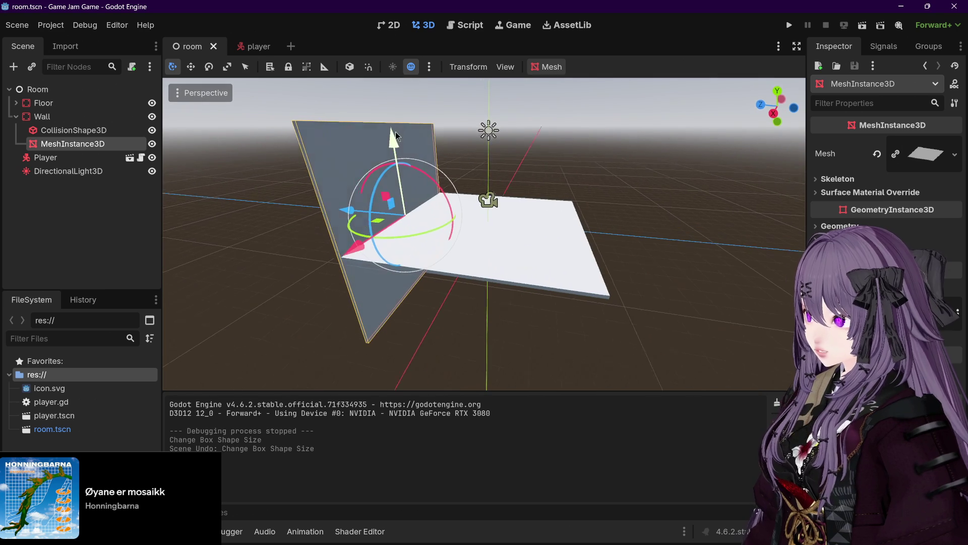
left_click(77, 133)
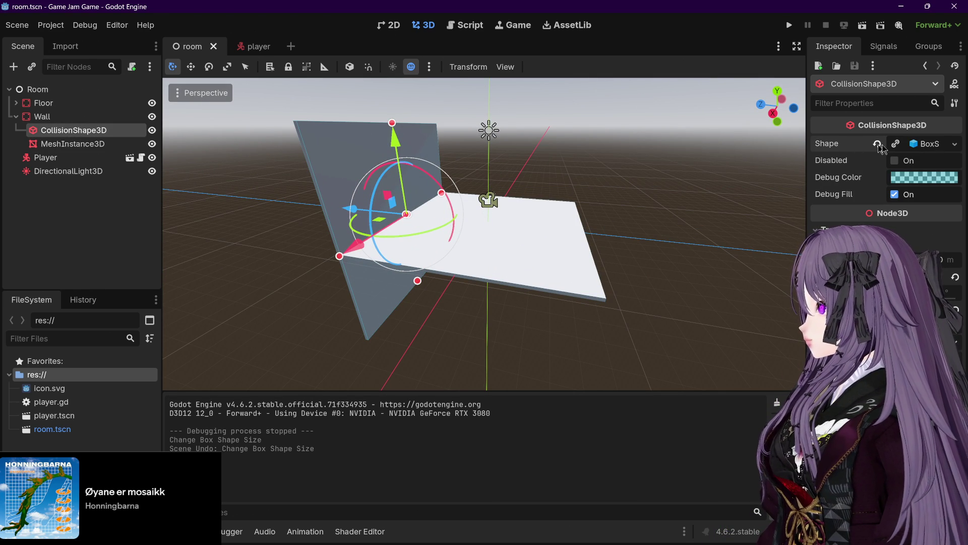
left_click(941, 146)
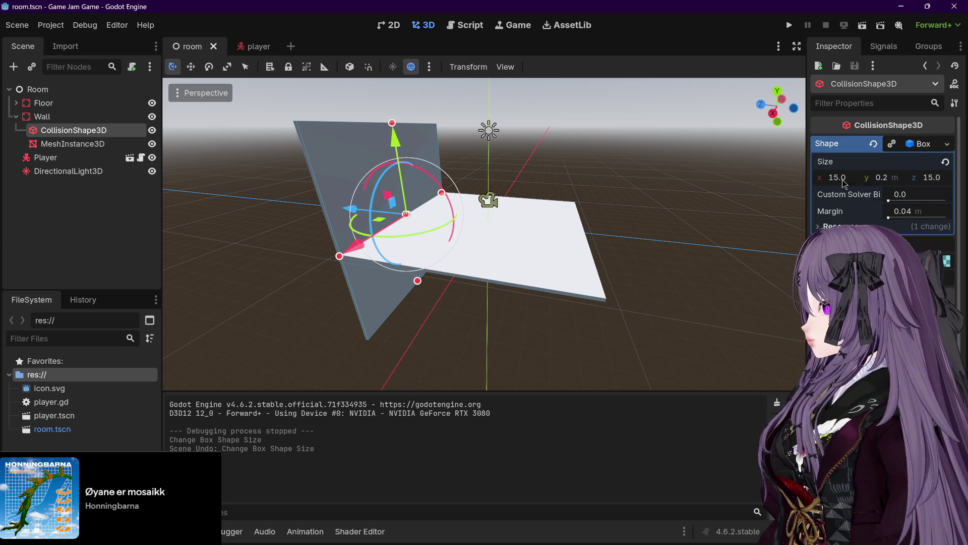
Set the Wall collision box's Z size to 4.0, undoing an accidental resize.
mouse_move(554, 169)
left_mouse_down()
mouse_move(535, 171)
mouse_move(580, 174)
mouse_move(544, 173)
mouse_move(553, 172)
left_mouse_up()
left_click_drag(371, 125, 388, 170)
key("ctrl+z")
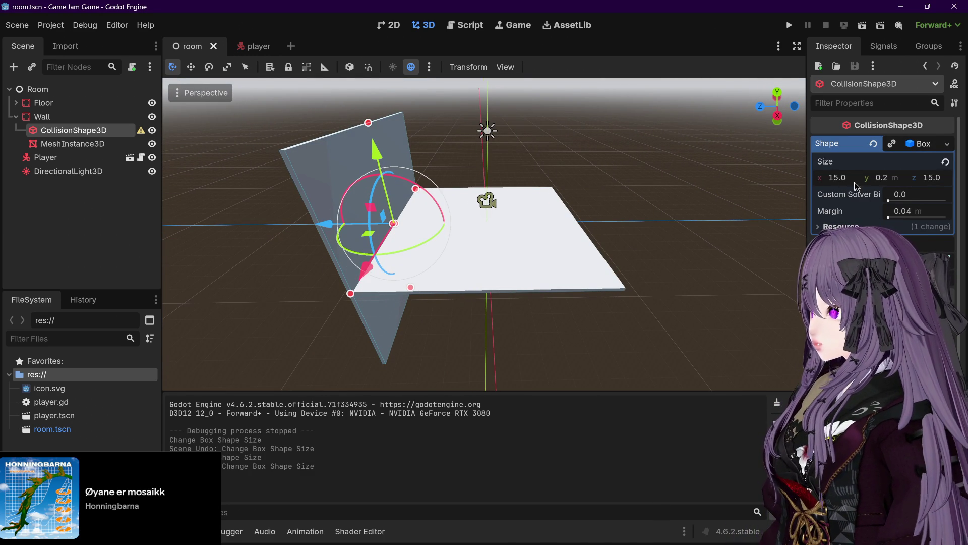
mouse_move(751, 184)
left_mouse_down()
mouse_move(549, 168)
mouse_move(562, 171)
left_mouse_up()
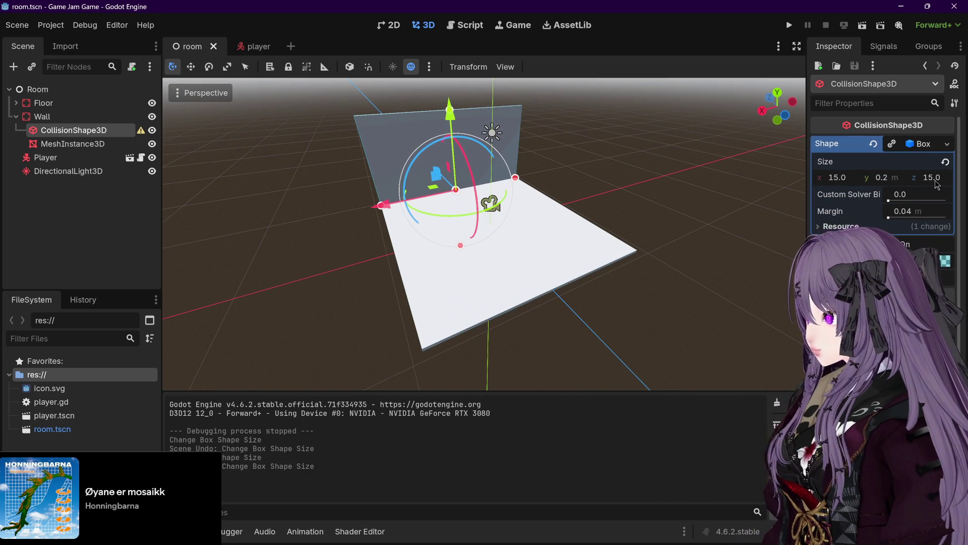
left_click(935, 179)
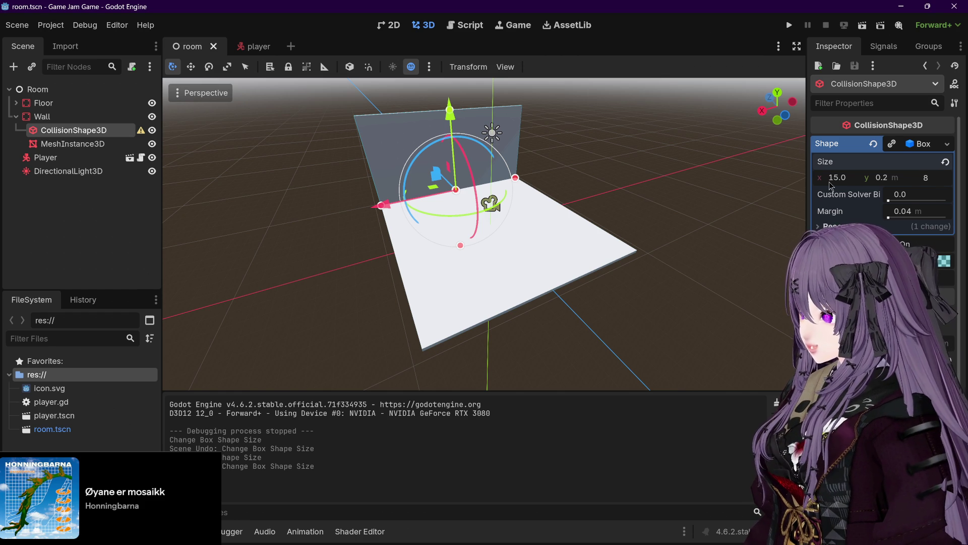
key("Return")
mouse_move(742, 181)
left_mouse_down()
mouse_move(165, 151)
mouse_move(172, 154)
left_mouse_up()
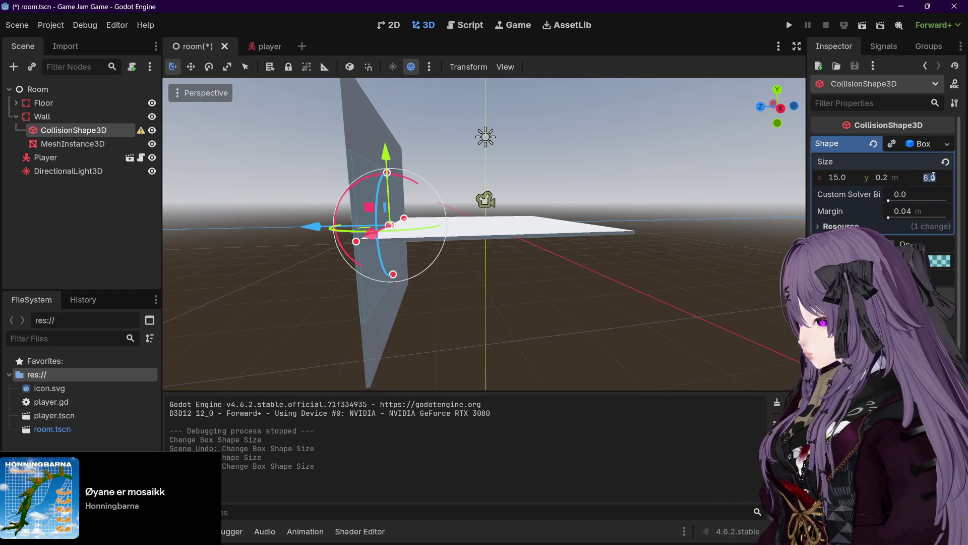
mouse_move(423, 208)
left_mouse_down()
mouse_move(403, 194)
mouse_move(417, 206)
left_mouse_up()
Raise the Wall's collision shape along Y and nudge it along Z.
left_click_drag(387, 171, 392, 129)
mouse_move(539, 166)
left_mouse_down()
mouse_move(519, 155)
mouse_move(359, 214)
mouse_move(431, 225)
mouse_move(463, 216)
left_mouse_up()
scroll(359, 214, "up", 5)
scroll(359, 214, "down", 2)
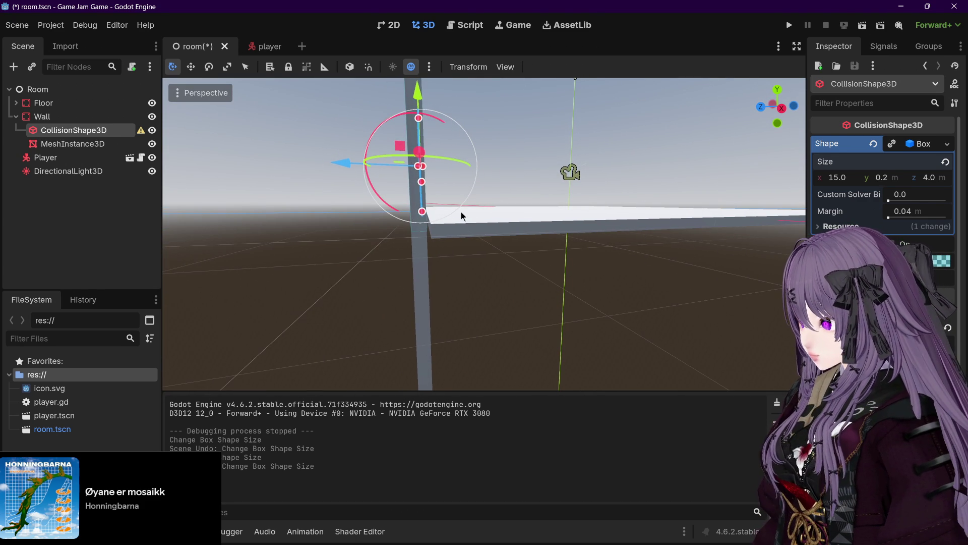
left_click_drag(710, 281, 655, 262)
left_click_drag(425, 98, 485, 123)
left_click_drag(433, 169, 431, 173)
left_click(344, 170)
left_click_drag(346, 168, 471, 192)
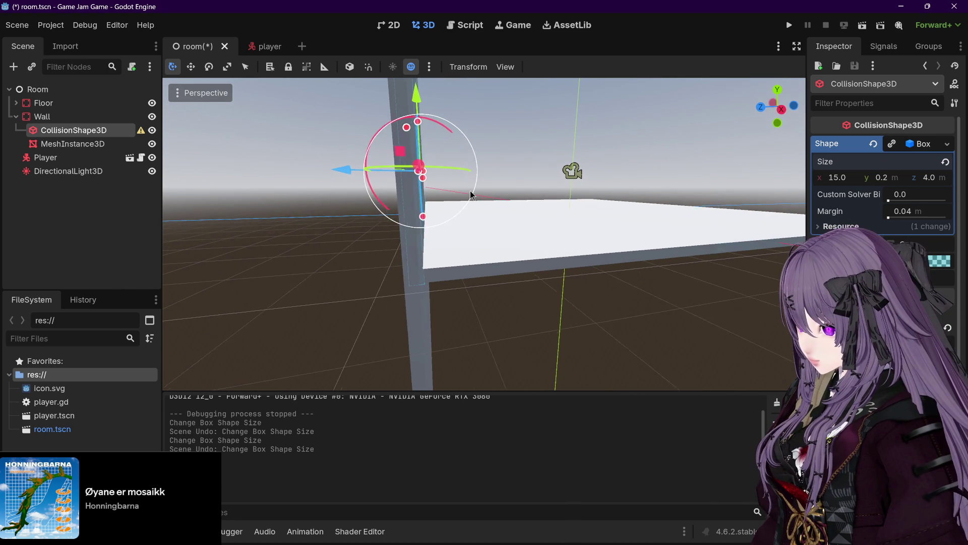
left_click_drag(350, 168, 347, 167)
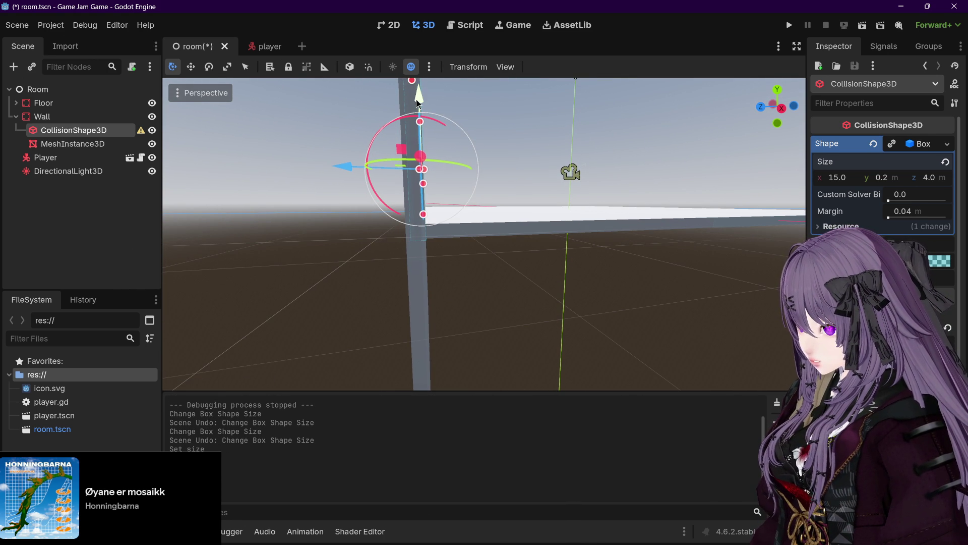
left_click_drag(417, 97, 416, 96)
mouse_move(501, 112)
left_mouse_down()
mouse_move(484, 128)
mouse_move(507, 121)
left_mouse_up()
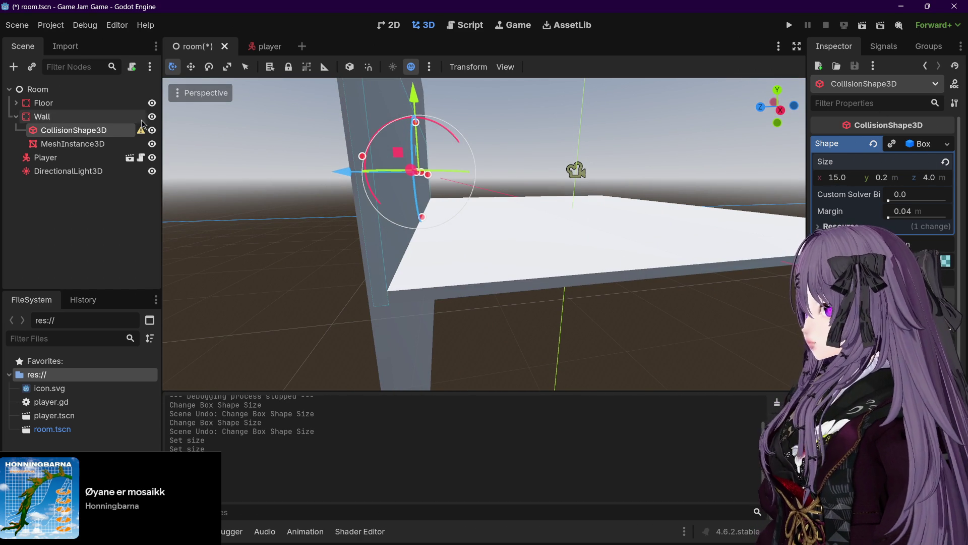
left_click(109, 146)
mouse_move(138, 135)
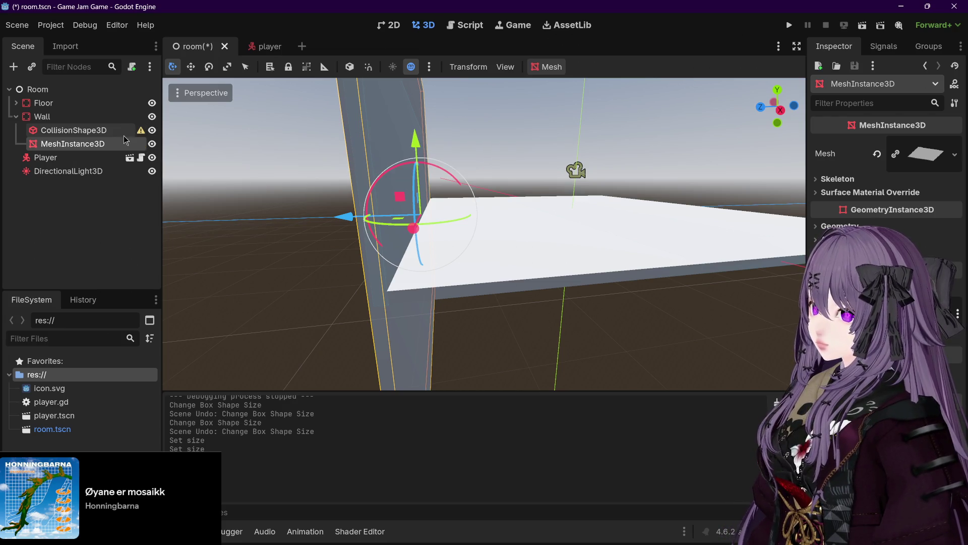
Open the wall mesh's resource settings and revert accidental size changes to floor and wall.
left_click(907, 150)
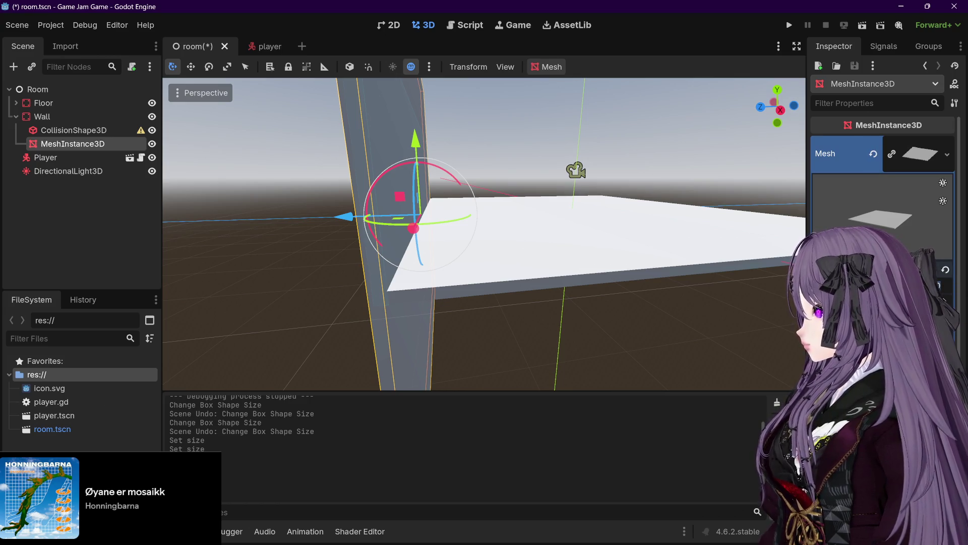
left_click(568, 223)
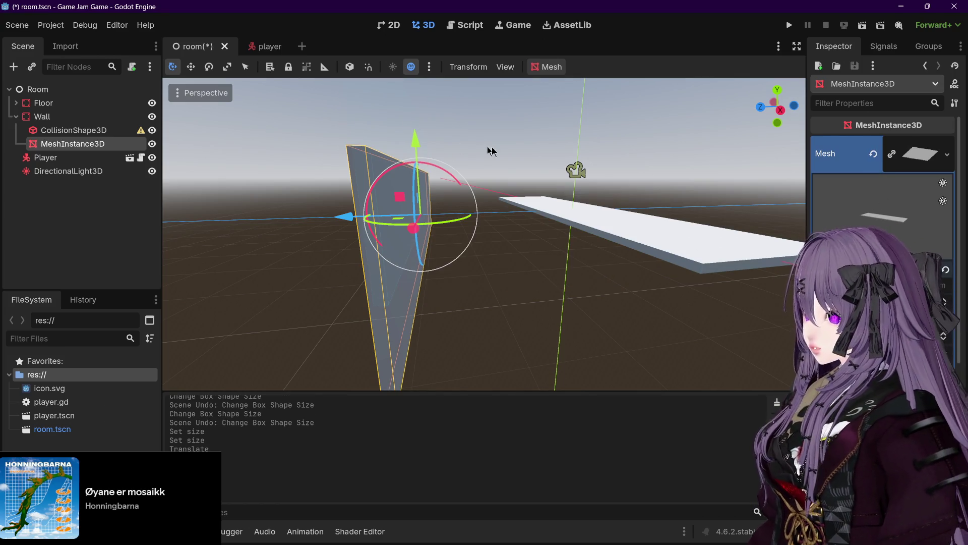
left_click_drag(483, 150, 487, 158)
key("ctrl+z")
left_click_drag(415, 152, 423, 146)
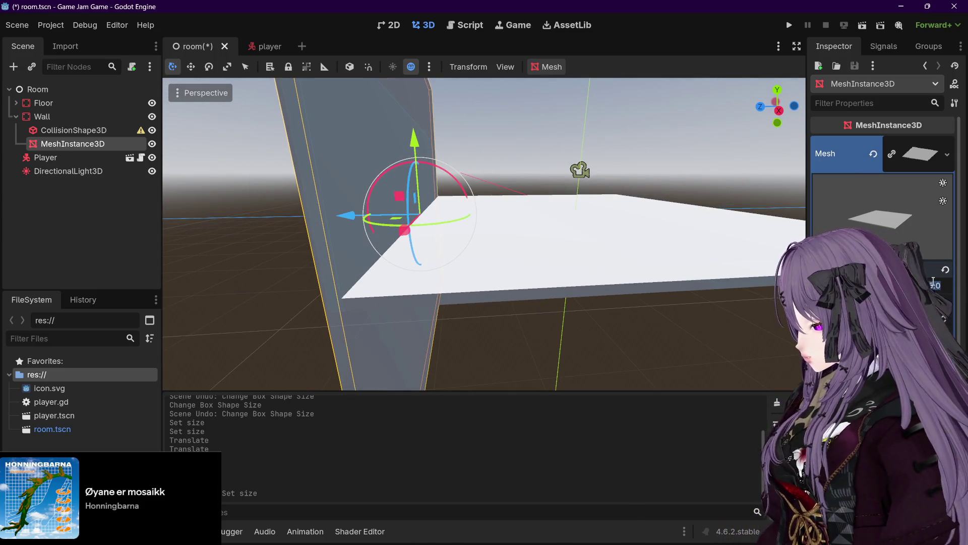
key("Return")
mouse_move(708, 240)
left_mouse_down()
mouse_move(674, 256)
mouse_move(667, 243)
left_mouse_up()
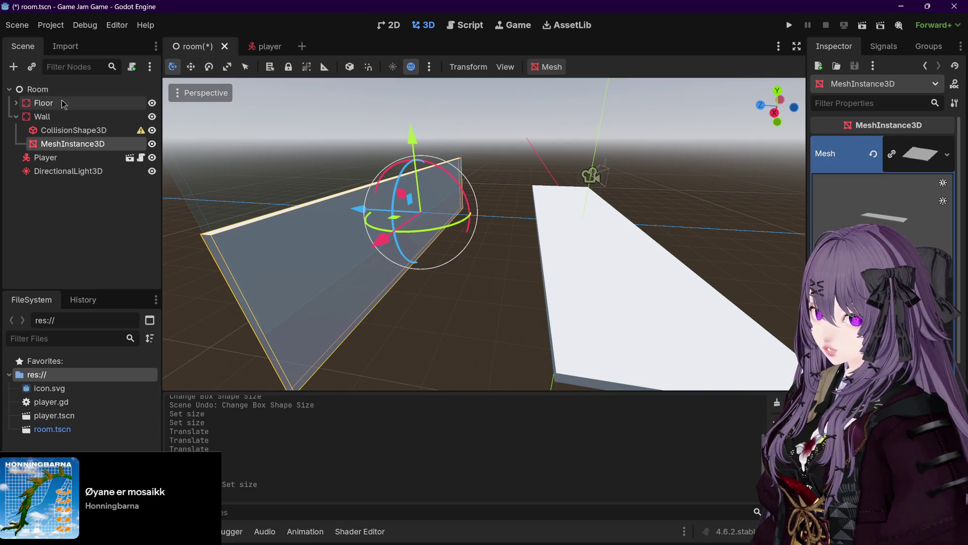
Undo the accidental deletion of Floor's collision shape and restore the enlarged floor size.
left_click(17, 103)
left_click(75, 117)
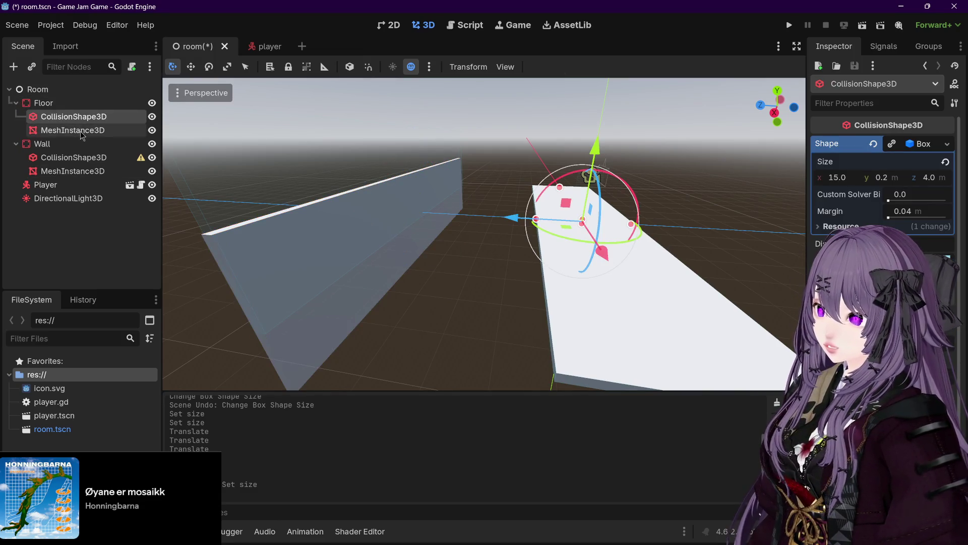
left_click(80, 131)
left_click(86, 121)
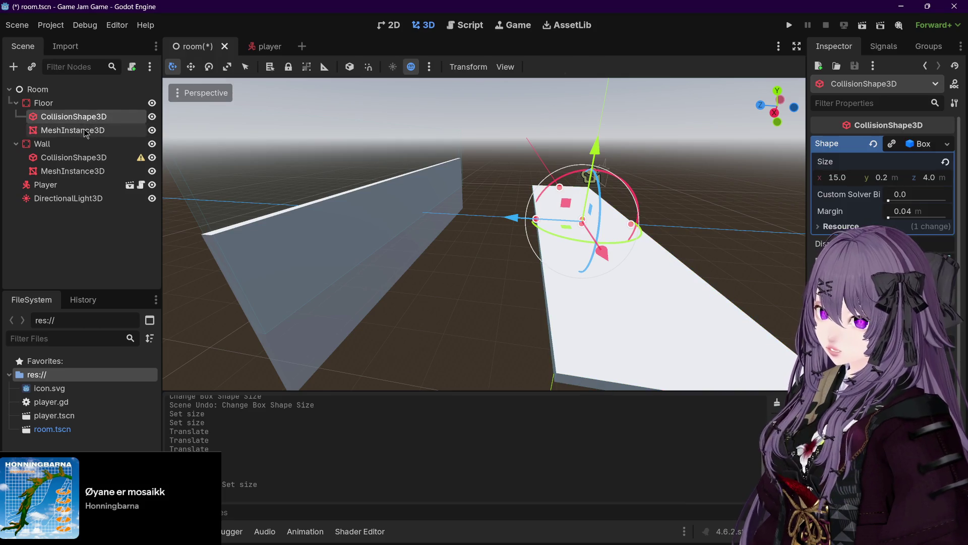
key("Delete")
key("ctrl+z")
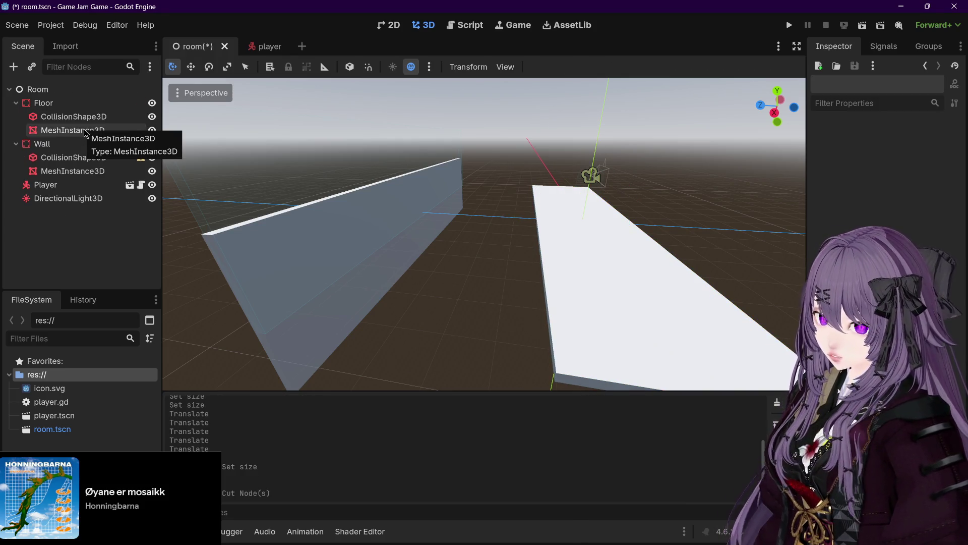
key("ctrl+z")
Save room.tscn and orbit to view the wall against the floor's edge.
scroll(376, 147, "up", 2)
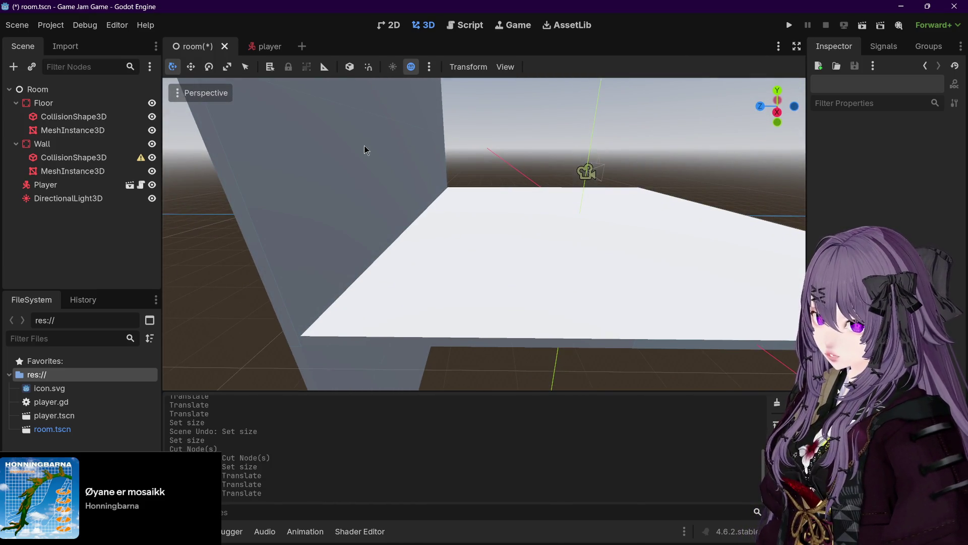
scroll(388, 146, "down", 3)
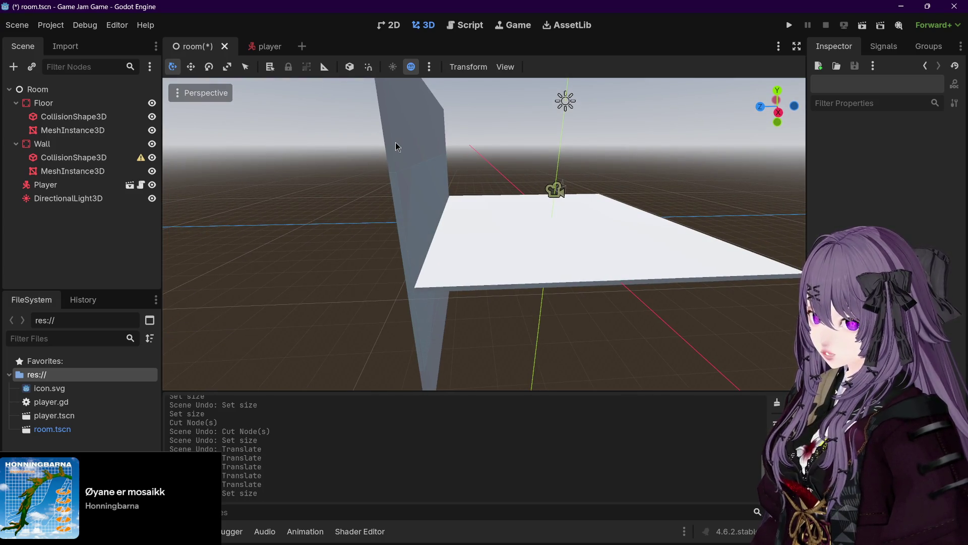
key("ctrl+s")
left_click_drag(499, 157, 474, 168)
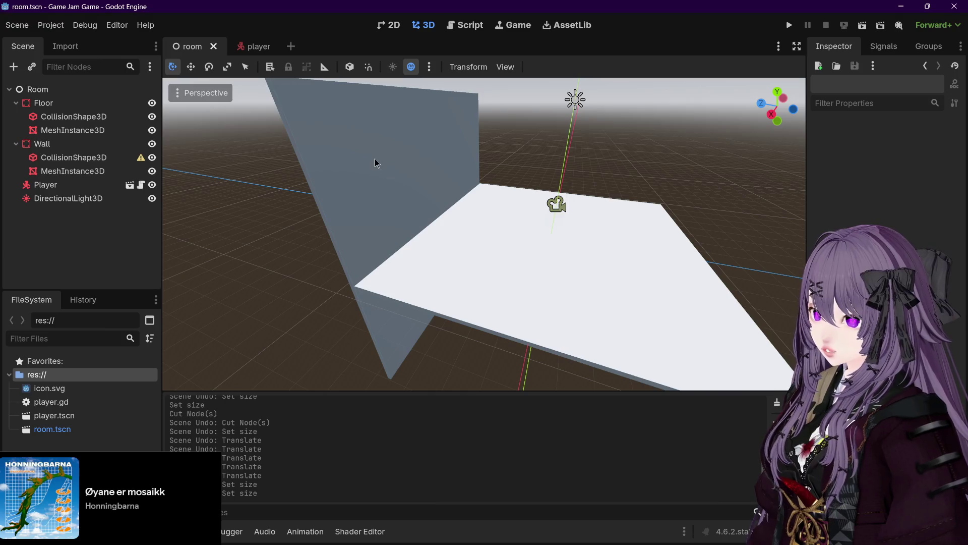
left_click_drag(375, 163, 361, 170)
left_click(101, 157)
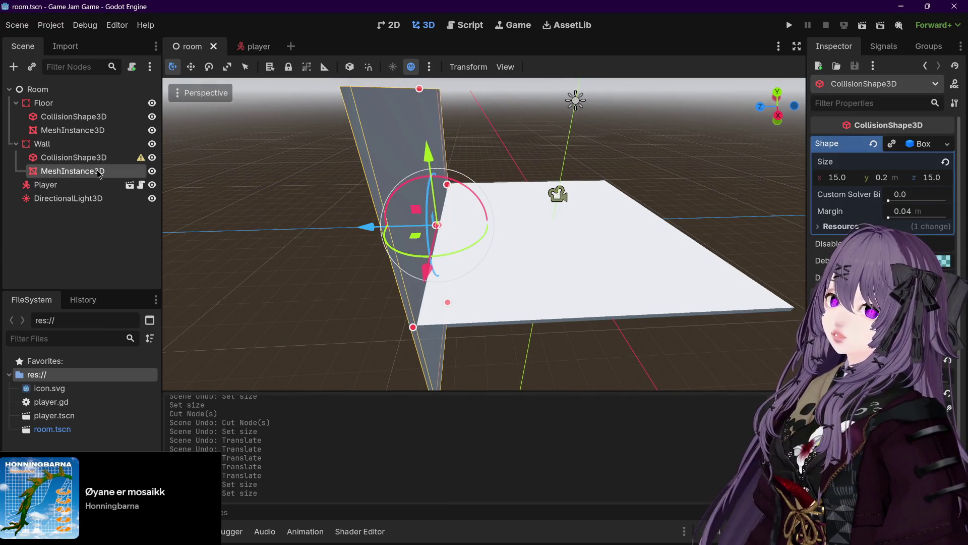
left_click(96, 171)
left_click(92, 131)
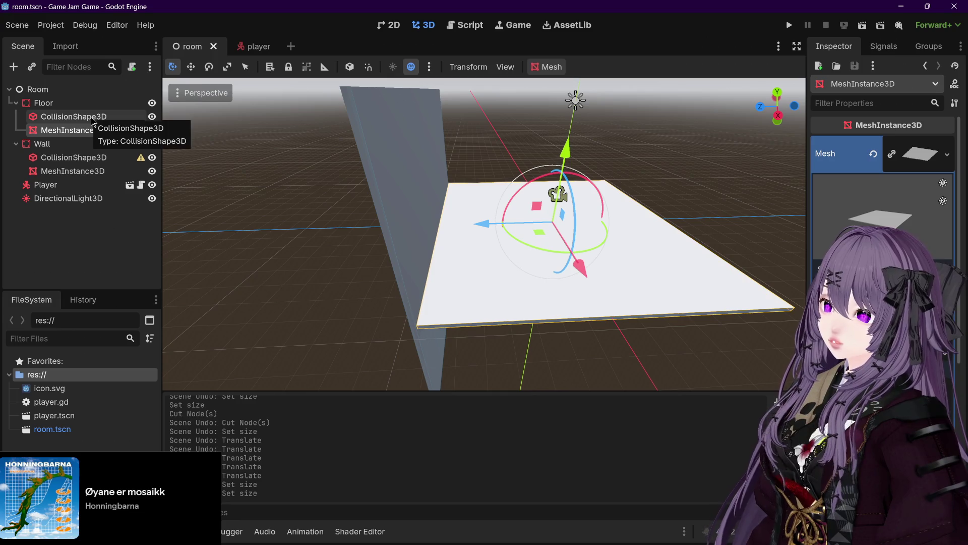
left_click(92, 120)
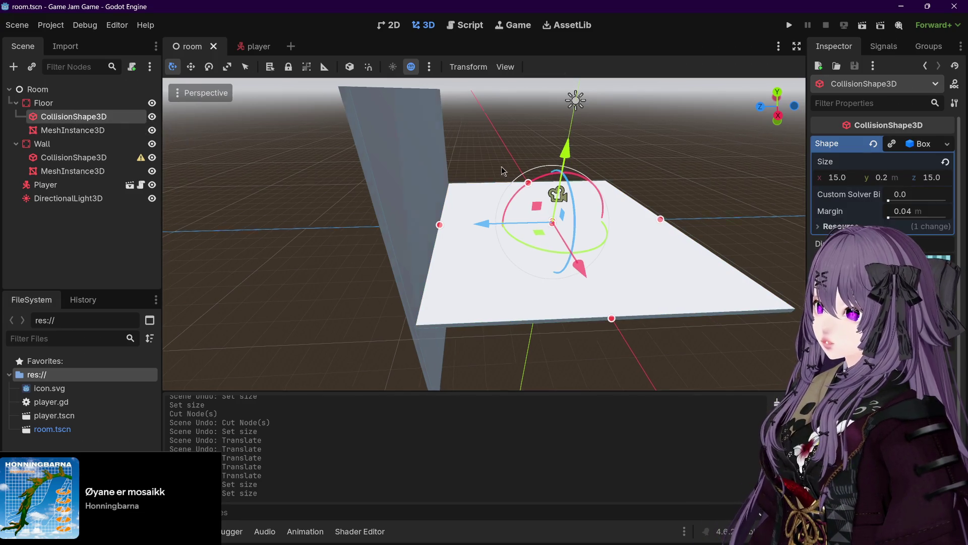
scroll(502, 170, "up", 5)
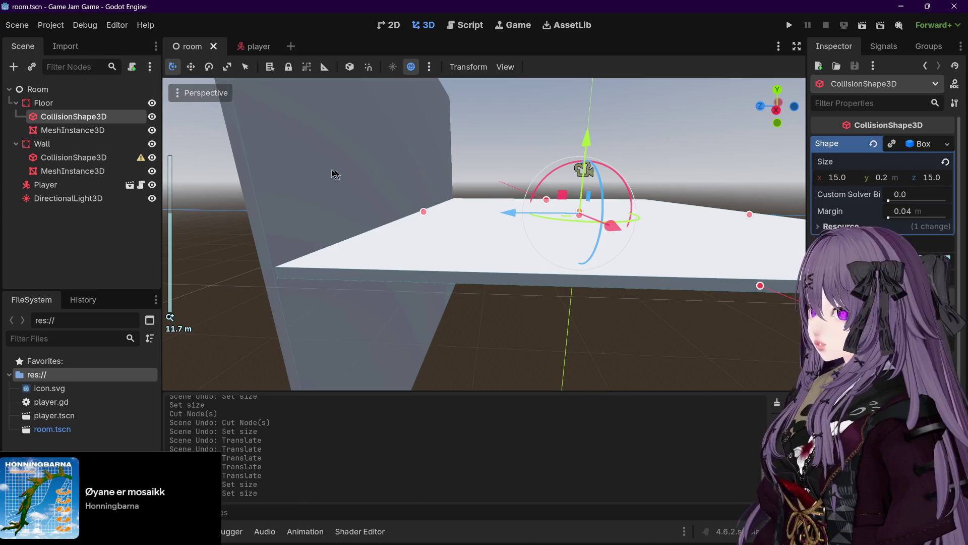
left_click(112, 128)
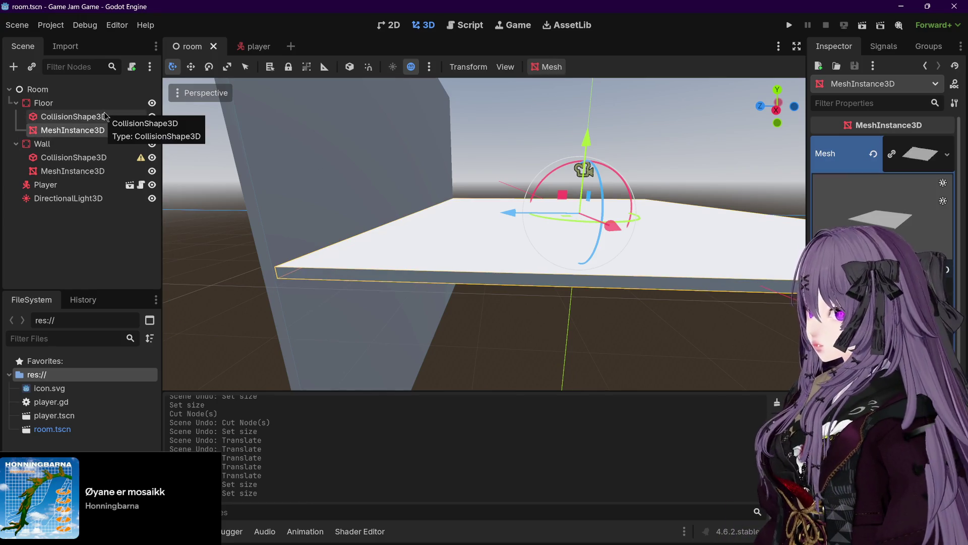
left_click(105, 116)
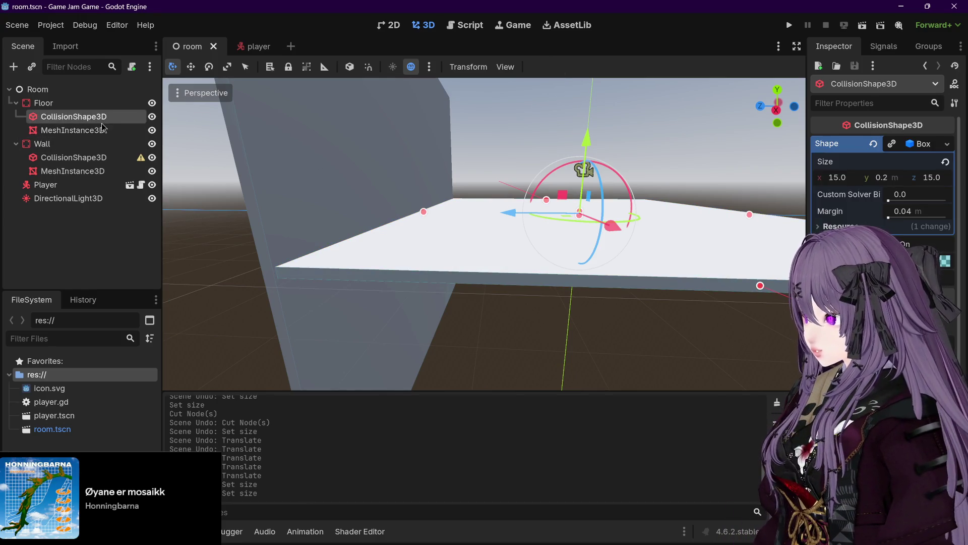
left_click(98, 130)
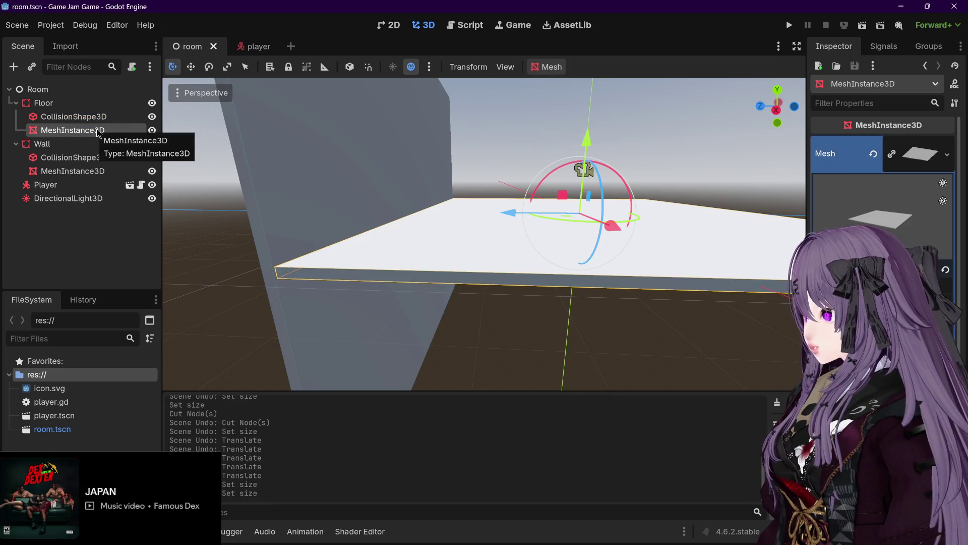
left_click(96, 117)
left_click(92, 132)
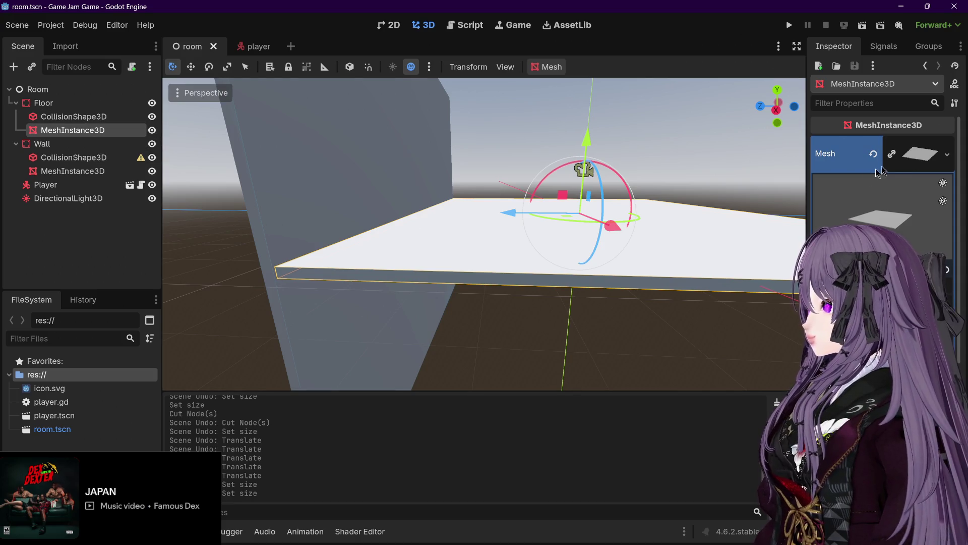
scroll(905, 216, "down", 2)
scroll(964, 231, "down", 5)
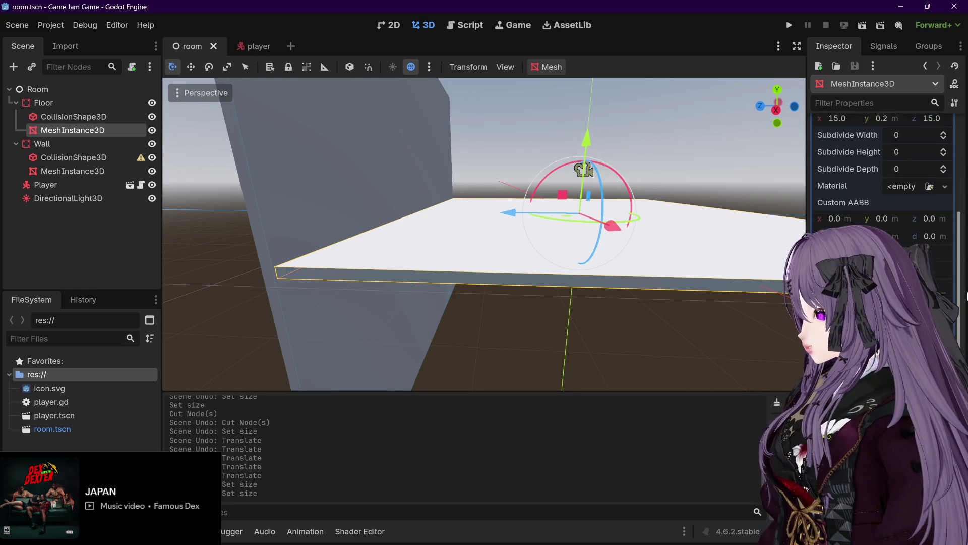
scroll(963, 344, "down", 4)
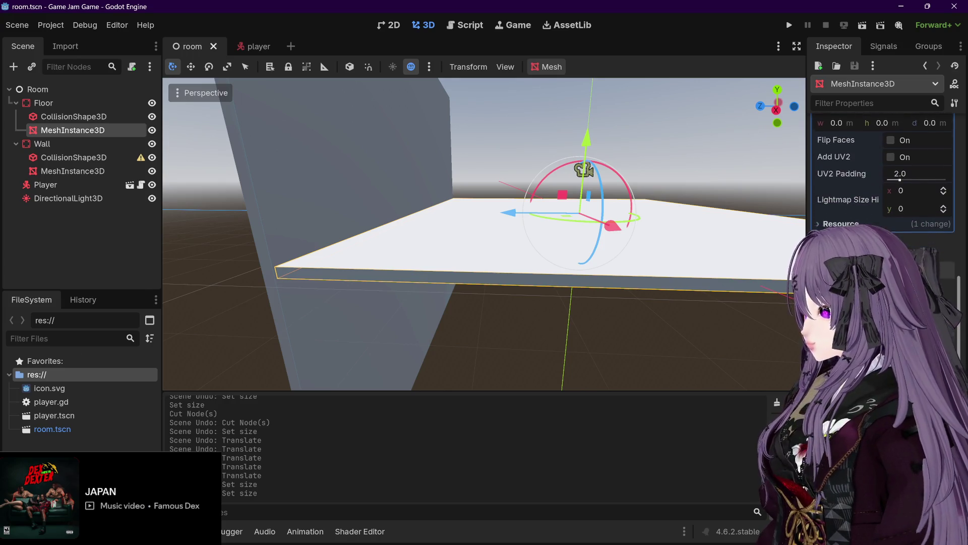
left_click(44, 145)
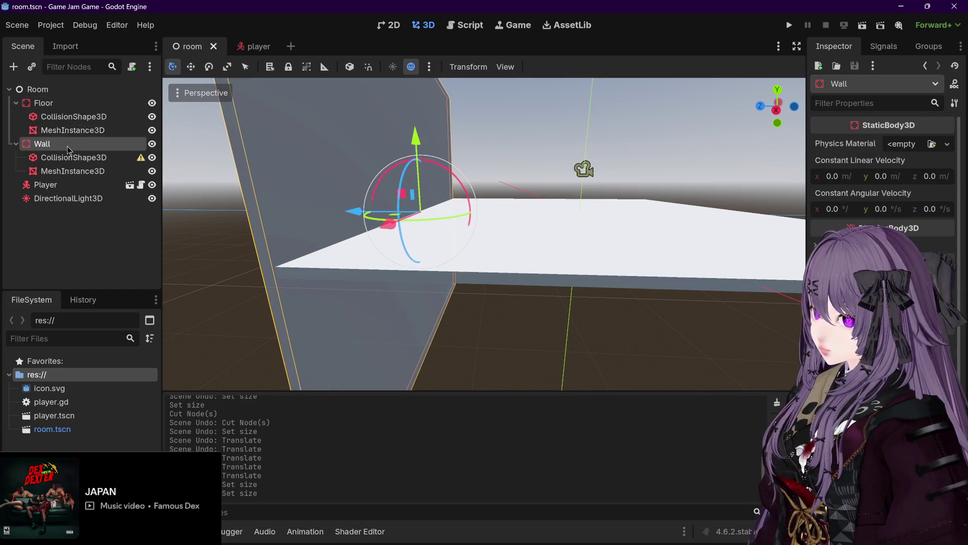
Delete the slanted Wall node along with its children.
key("Delete")
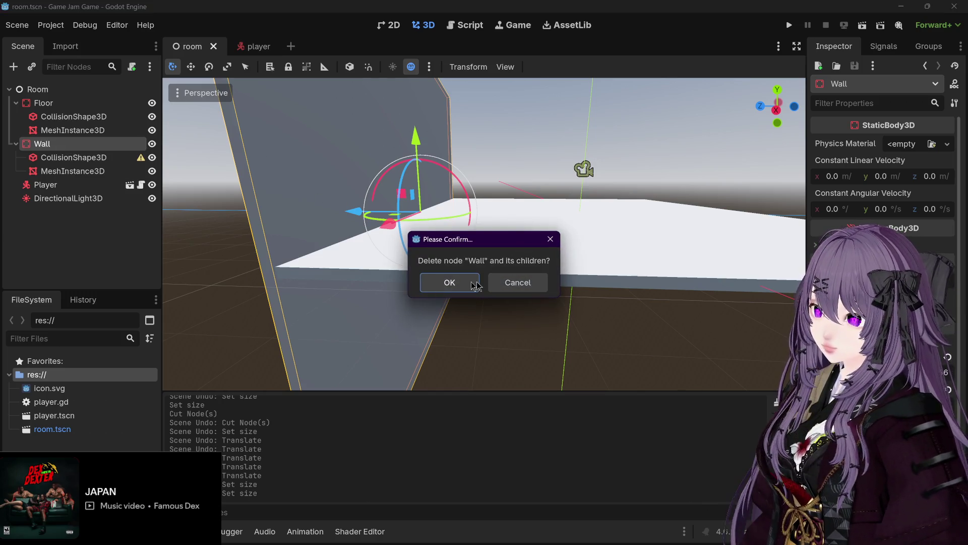
left_click(450, 282)
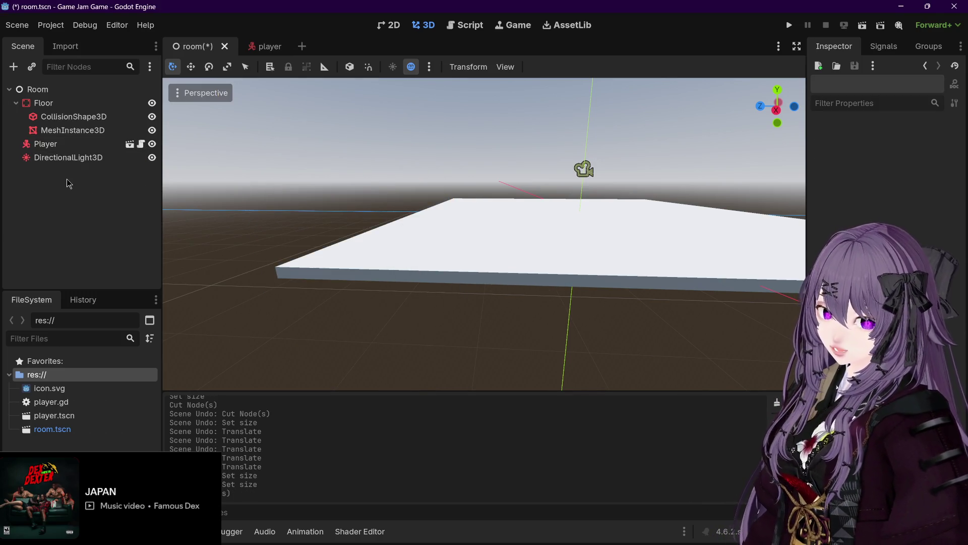
left_click(50, 90)
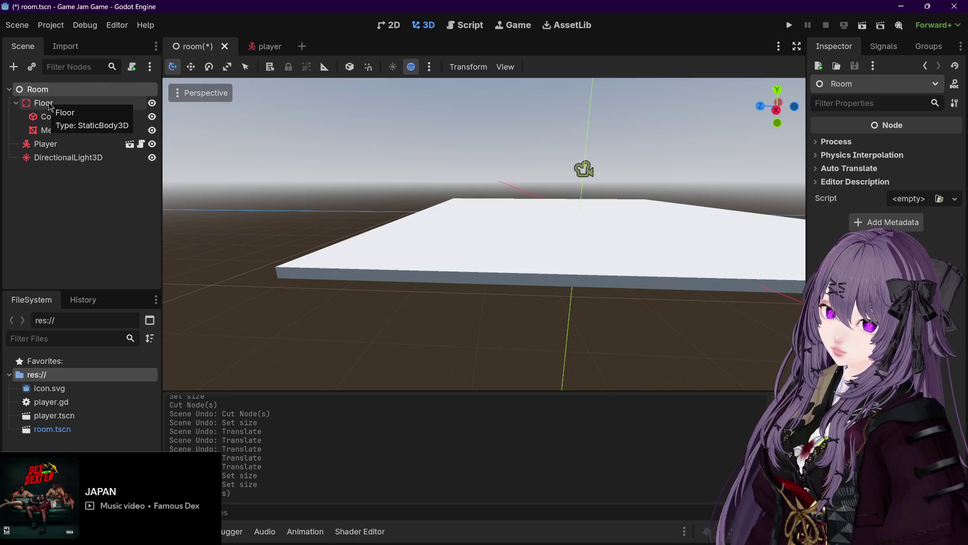
Add a StaticBody3D child to Room, move it between Floor and Player, and rename it Wall.
key("ctrl+a")
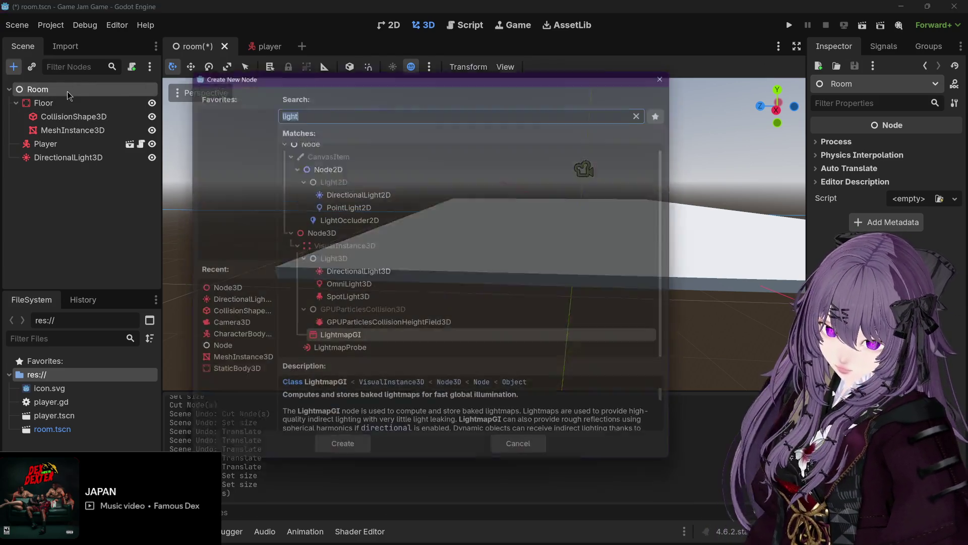
type("stat")
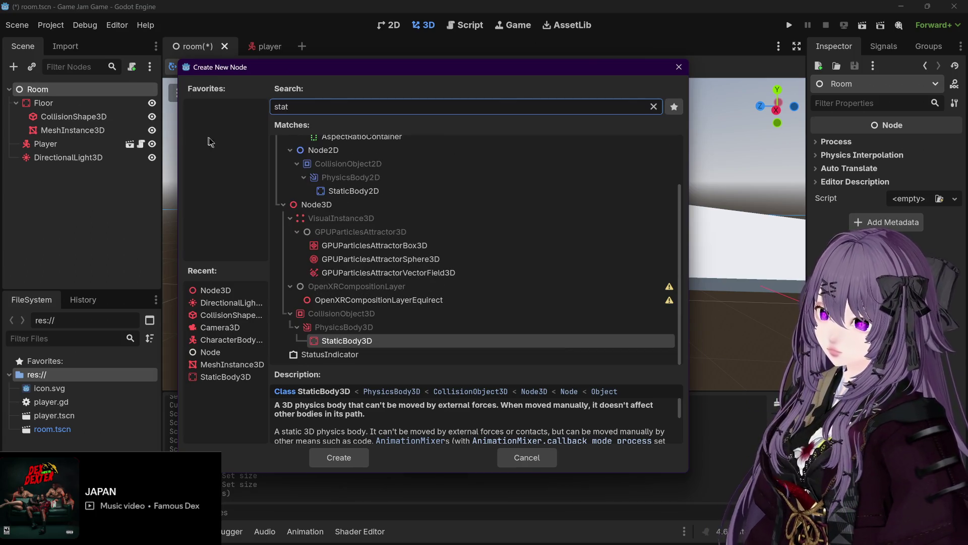
key("Return")
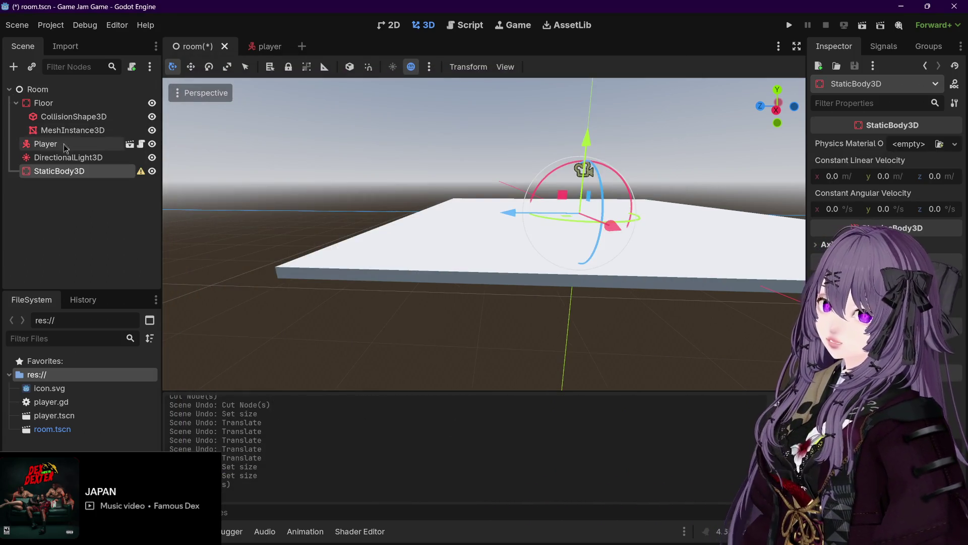
left_click(60, 186)
left_click_drag(71, 170, 78, 141)
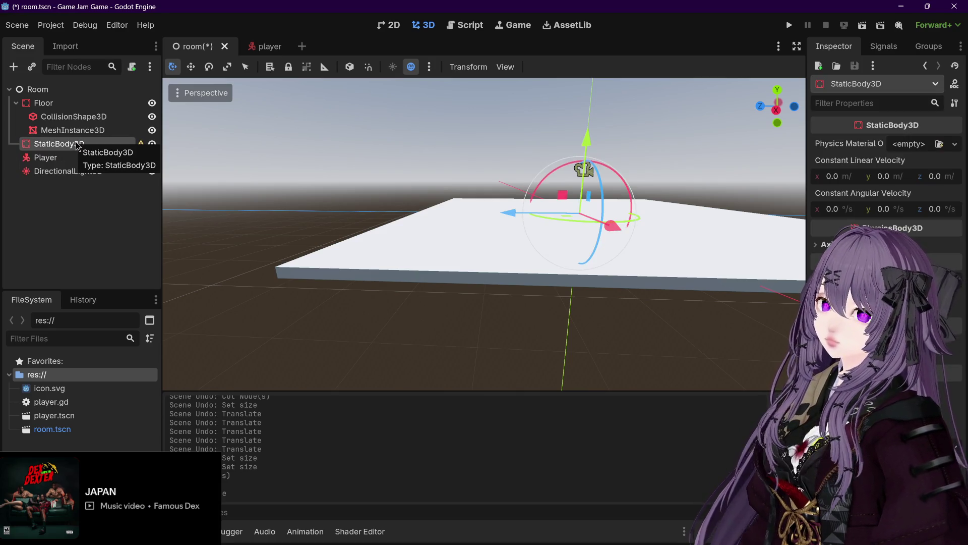
double_click(63, 144)
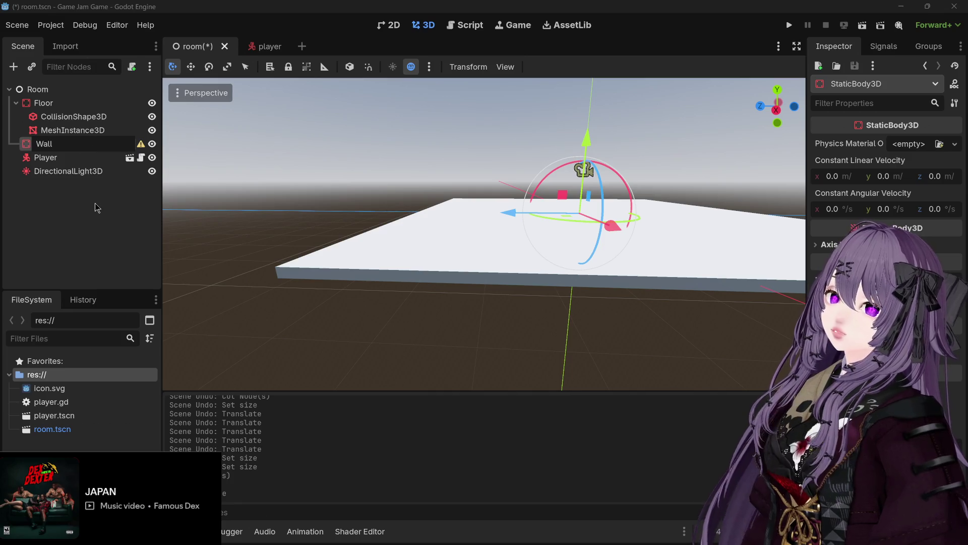
key("Return")
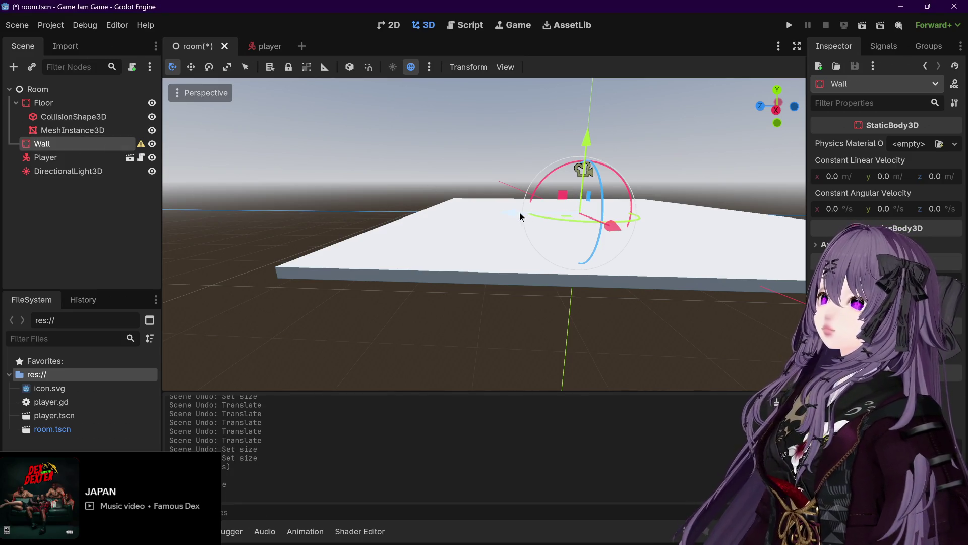
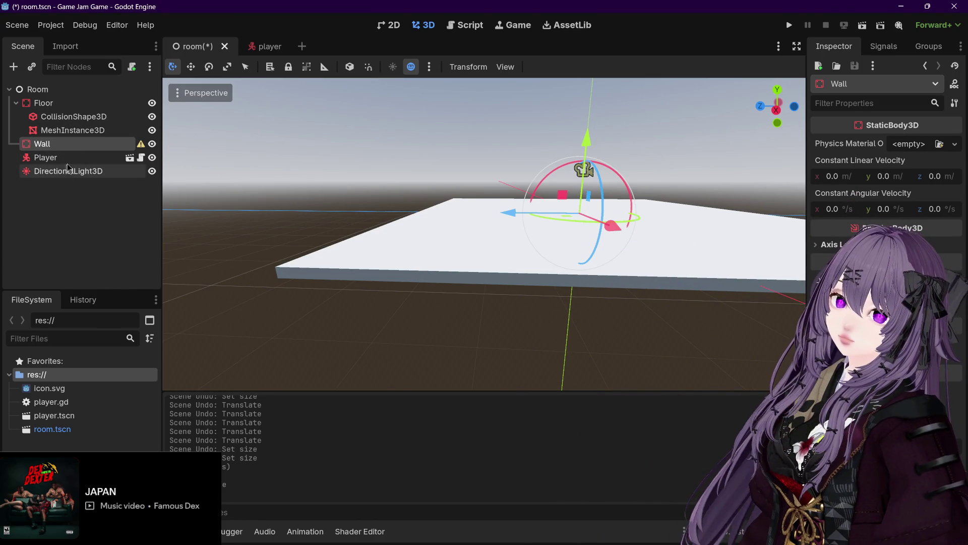
Add a CollisionShape3D child under the Wall body.
key("ctrl+a")
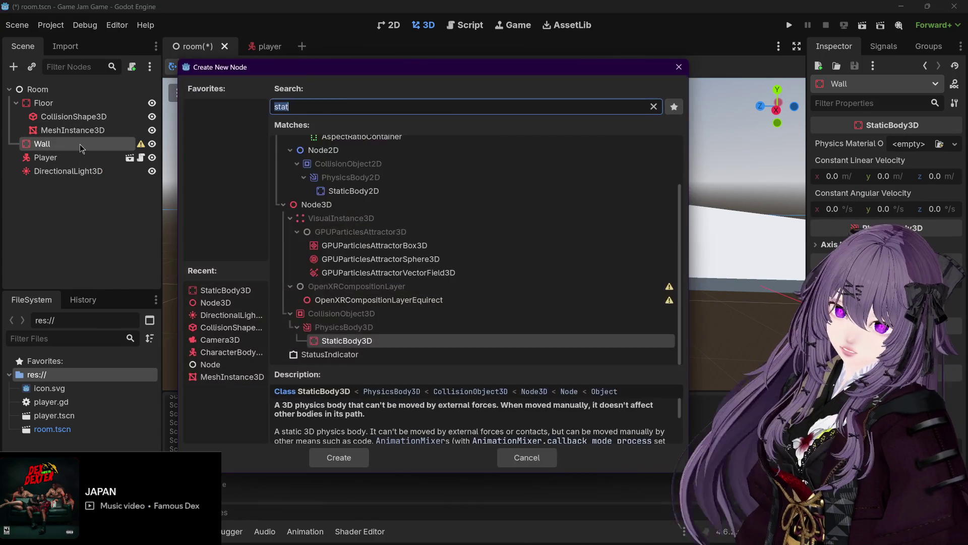
type("coll")
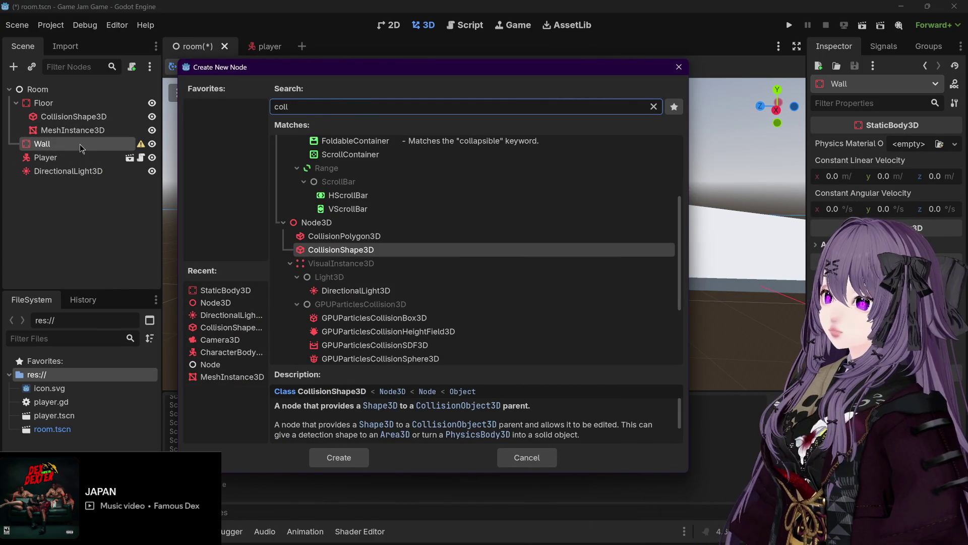
key("Return")
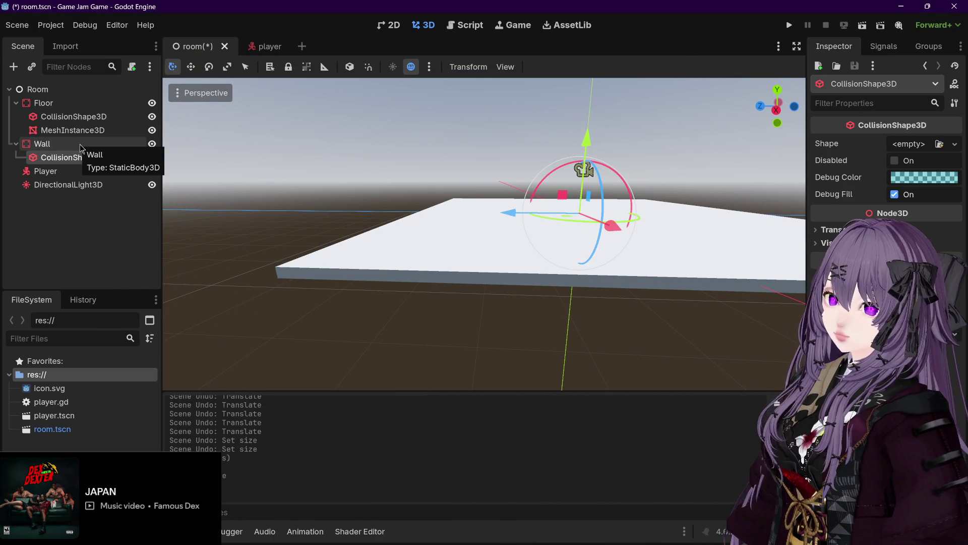
Add a MeshInstance3D child under Wall as well.
left_click(80, 147)
key("ctrl+a")
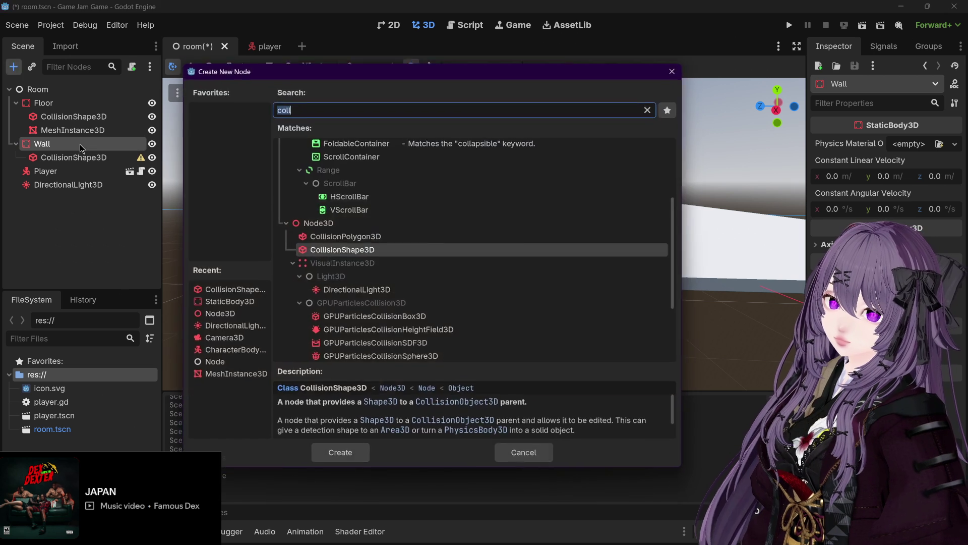
type("mesh")
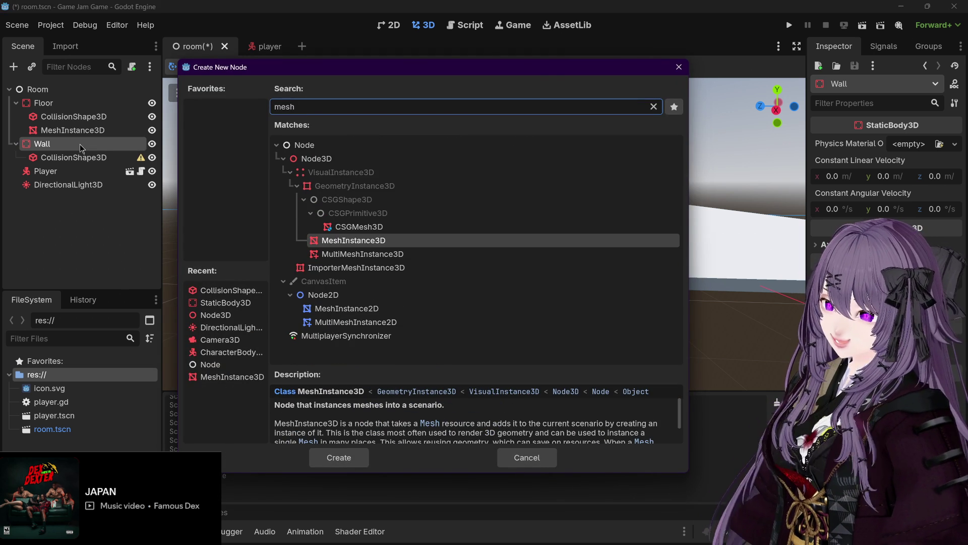
double_click(329, 241)
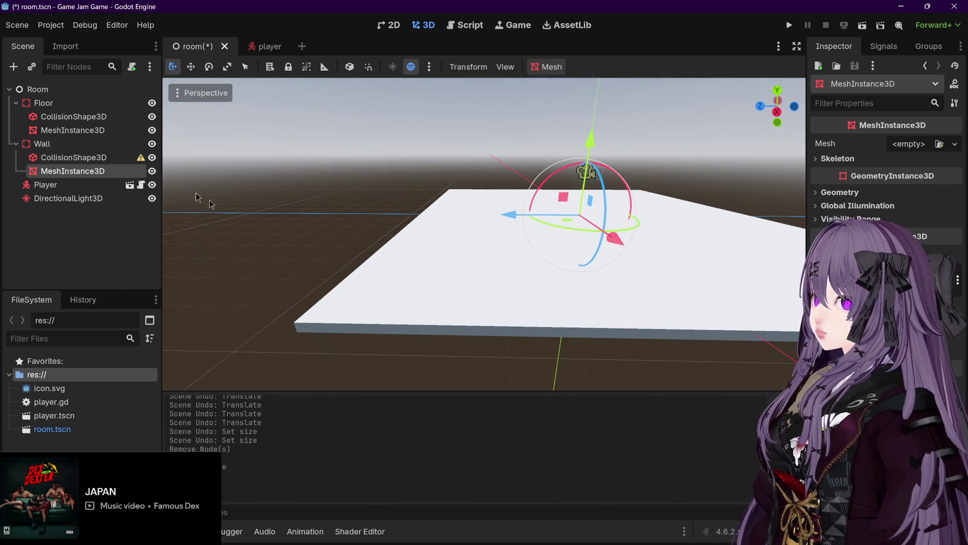
left_click(108, 119)
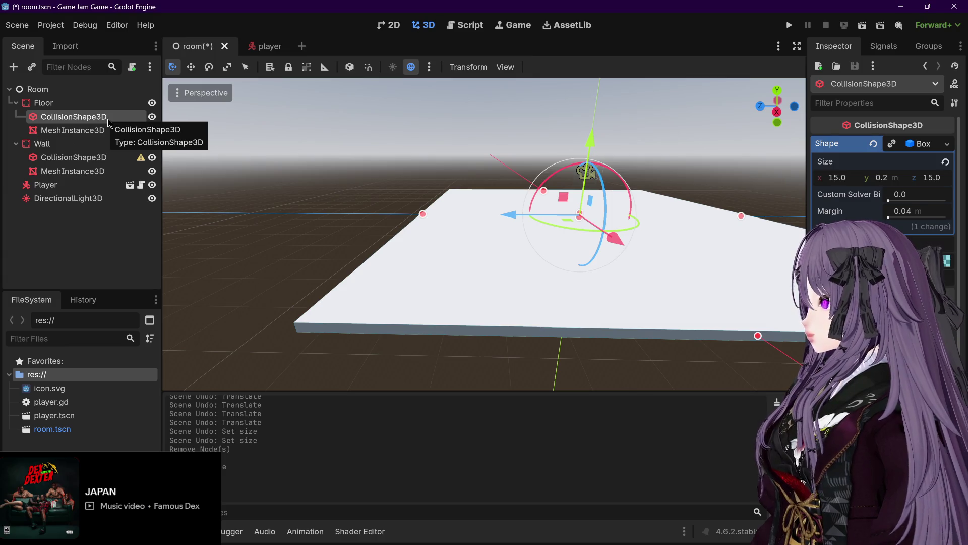
Give the Wall's MeshInstance3D a new BoxMesh sized like the floor slab.
left_click(94, 171)
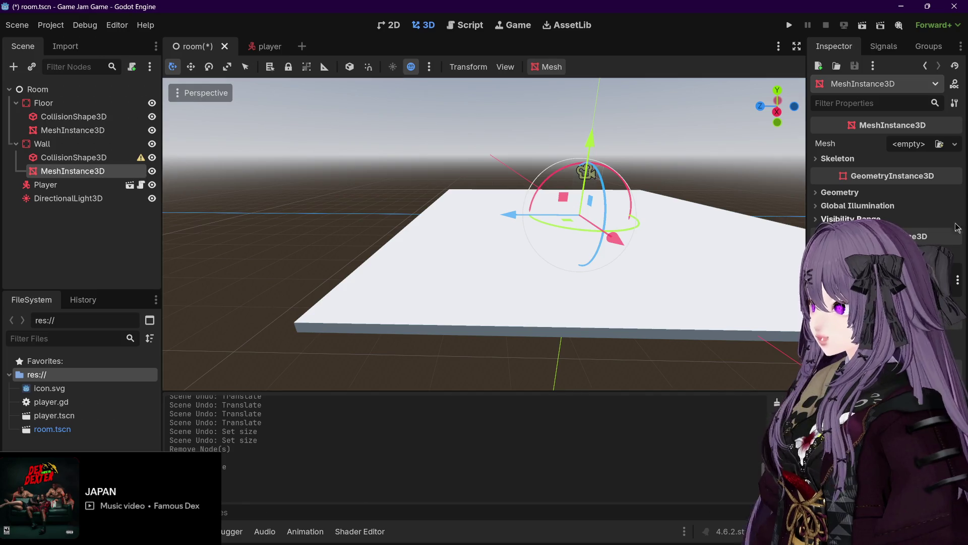
left_click(914, 145)
left_click(908, 215)
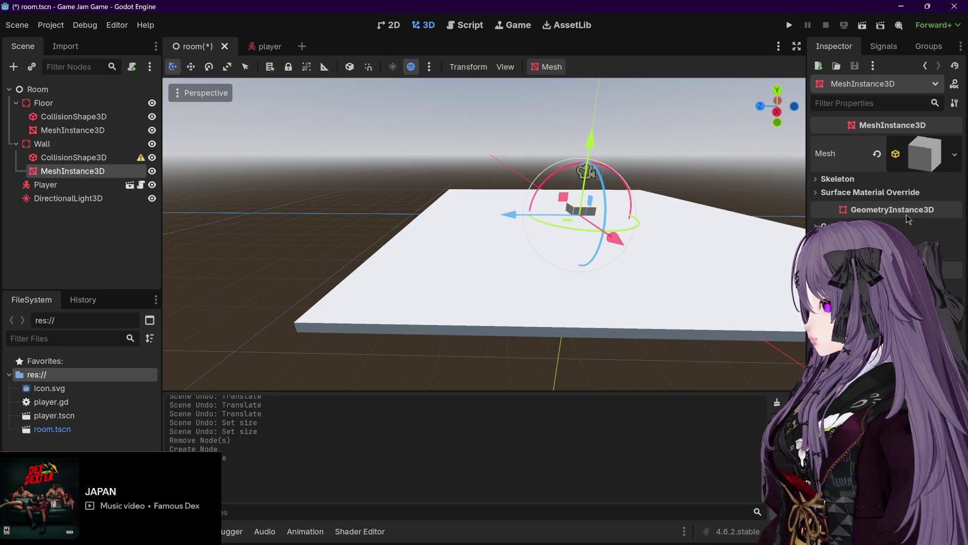
left_click(909, 159)
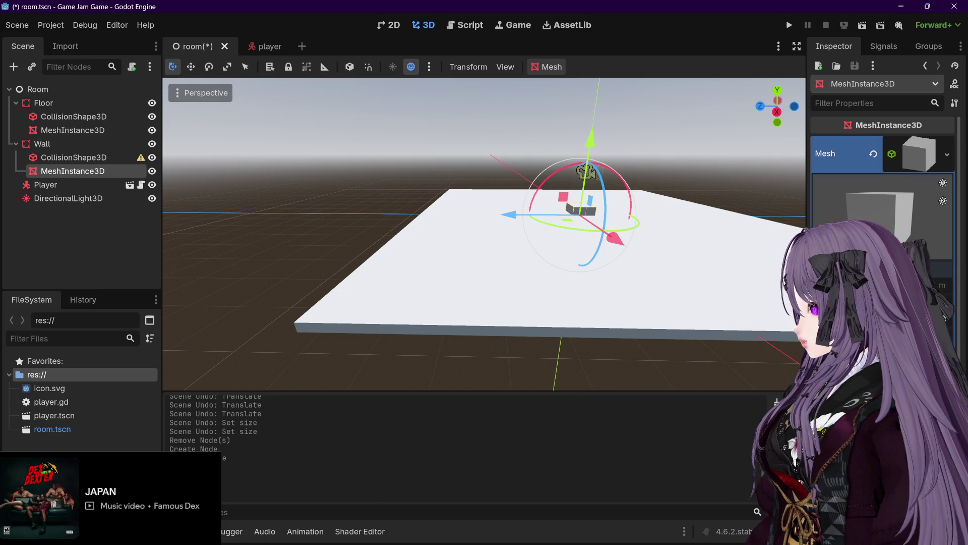
key("Return")
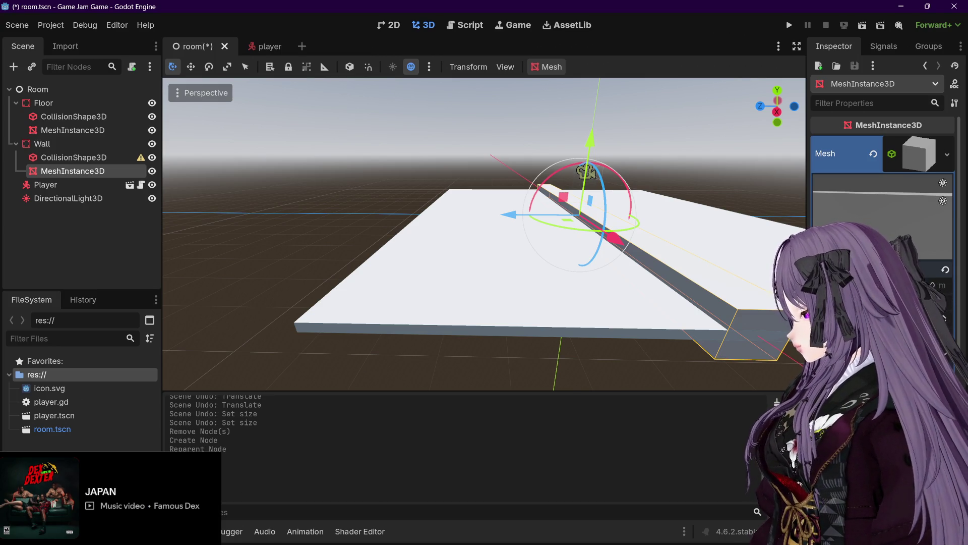
key("ctrl+z")
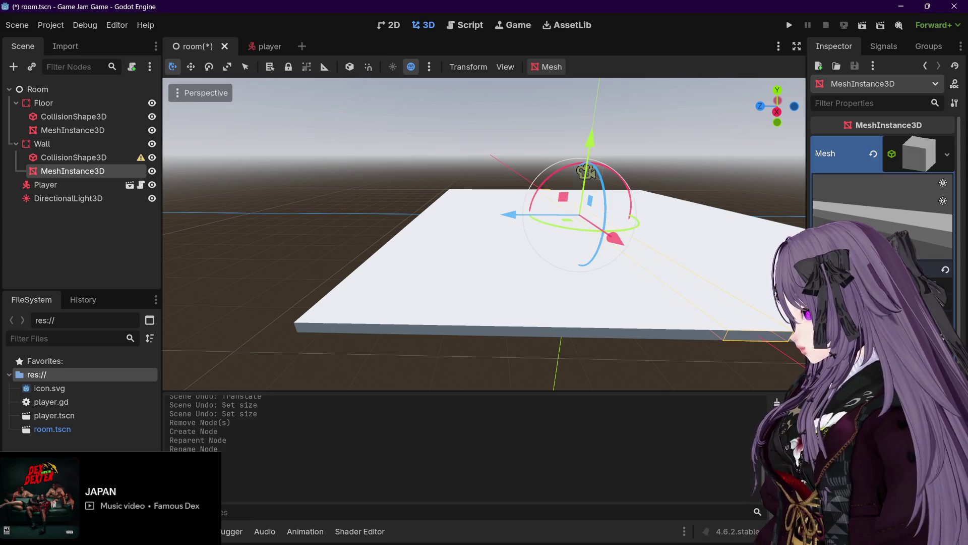
mouse_move(710, 303)
left_mouse_down()
mouse_move(710, 231)
mouse_move(685, 244)
left_mouse_up()
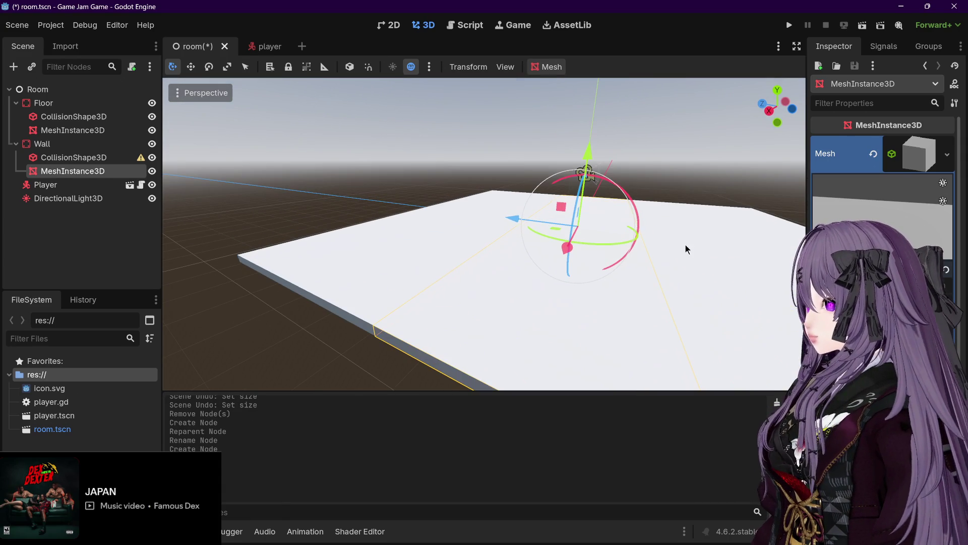
Assign a new BoxShape3D to the Wall's CollisionShape3D.
left_click(107, 159)
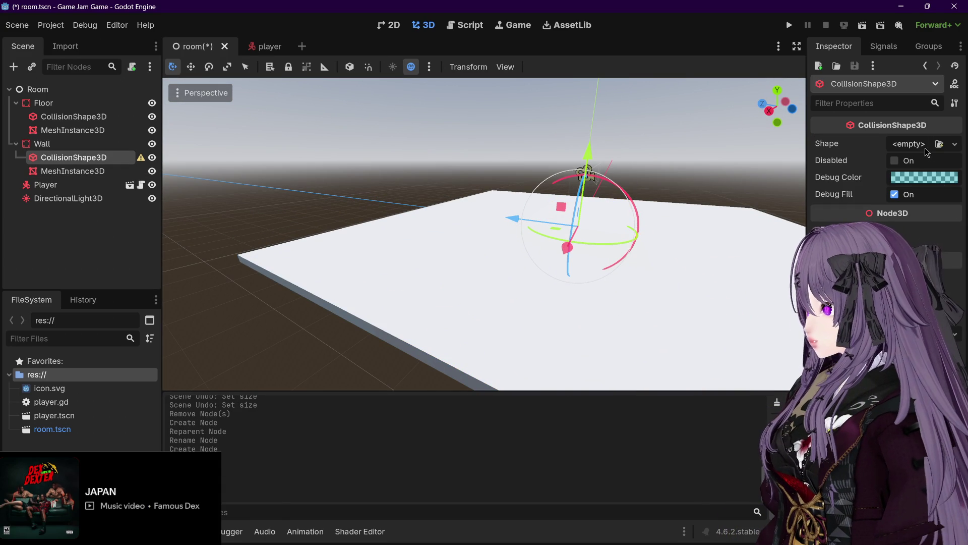
left_click(955, 143)
left_click(880, 201)
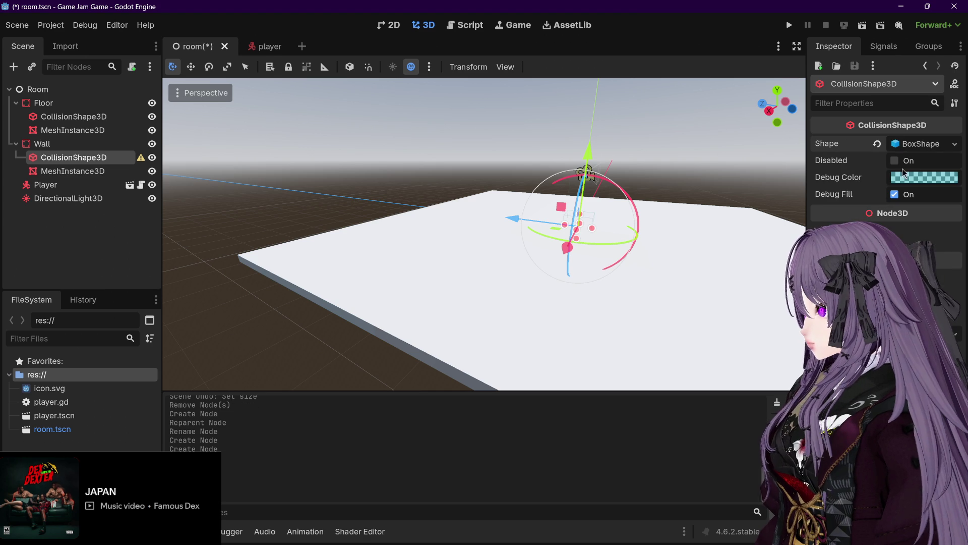
left_click(930, 144)
Size the wall's collision box to 15 × 0.2 × 4, then reselect Wall.
left_click(837, 178)
type("15")
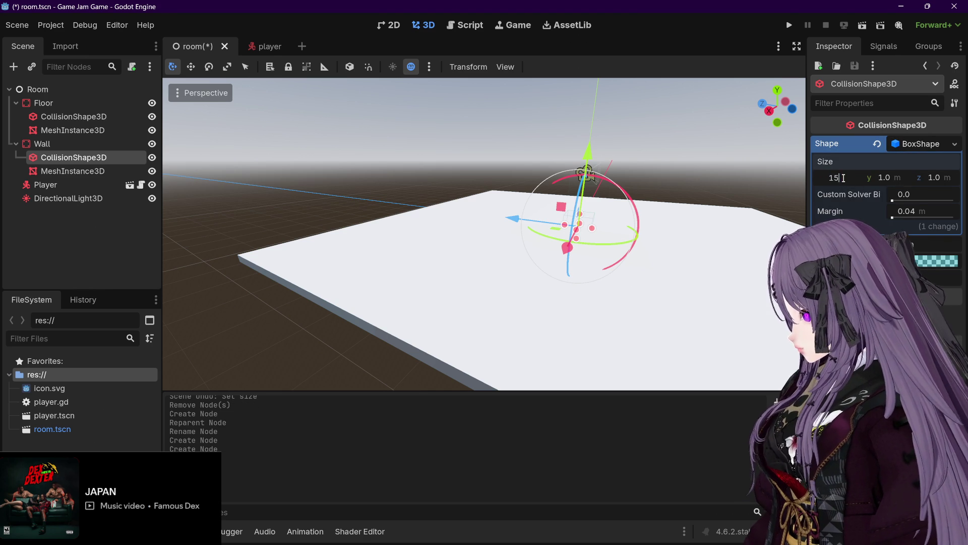
left_click(887, 177)
type("0.2")
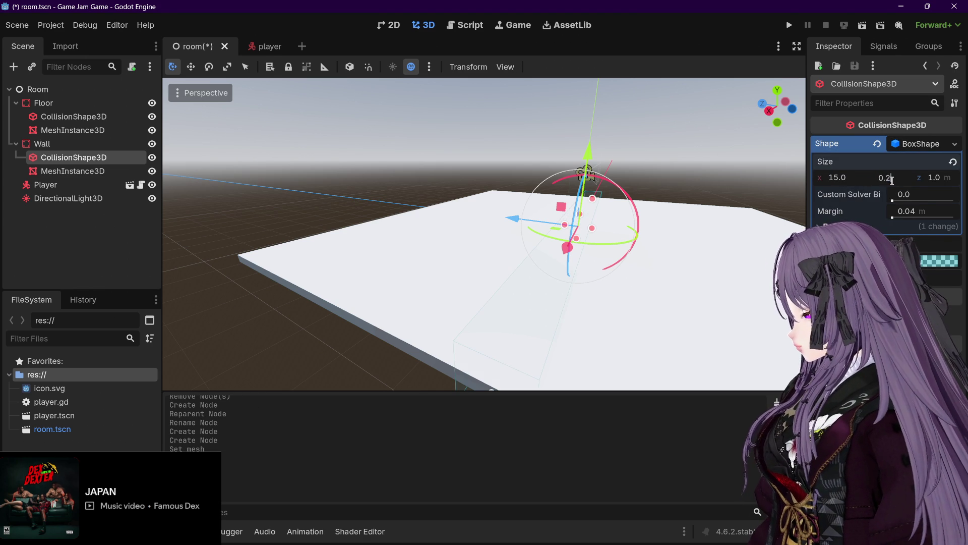
key("Return")
left_click(935, 177)
type("4")
key("Return")
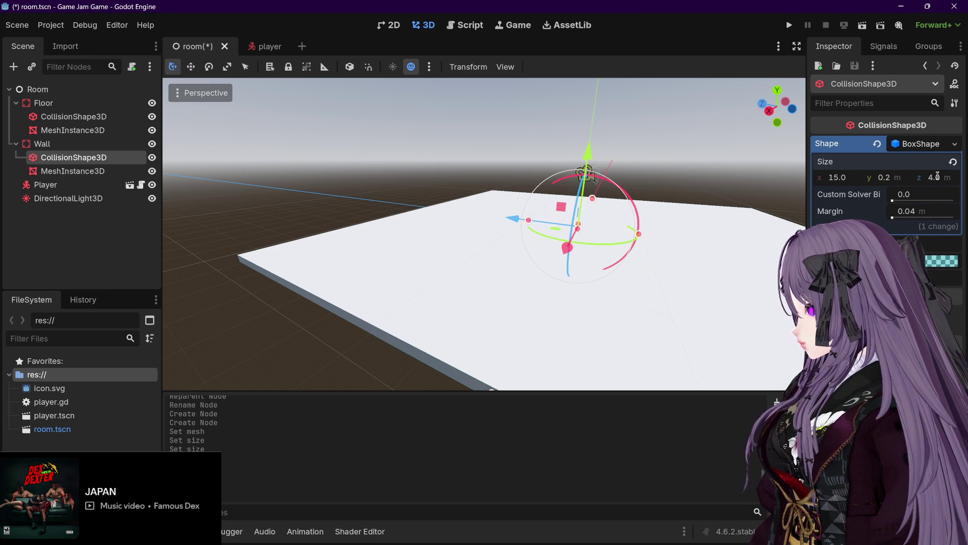
mouse_move(651, 221)
left_mouse_down()
mouse_move(700, 150)
mouse_move(709, 155)
left_mouse_up()
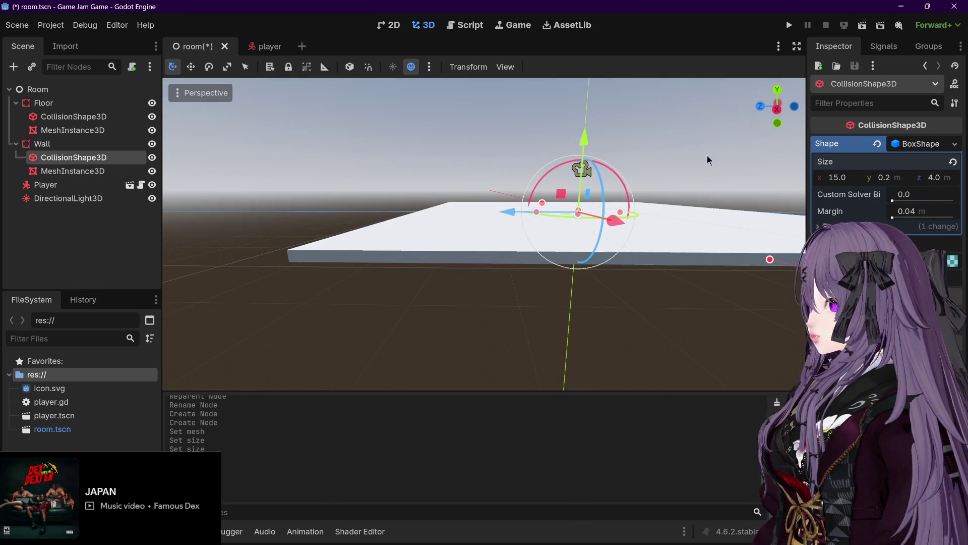
left_click(101, 144)
mouse_move(452, 180)
left_mouse_down()
mouse_move(436, 201)
mouse_move(476, 205)
mouse_move(462, 195)
left_mouse_up()
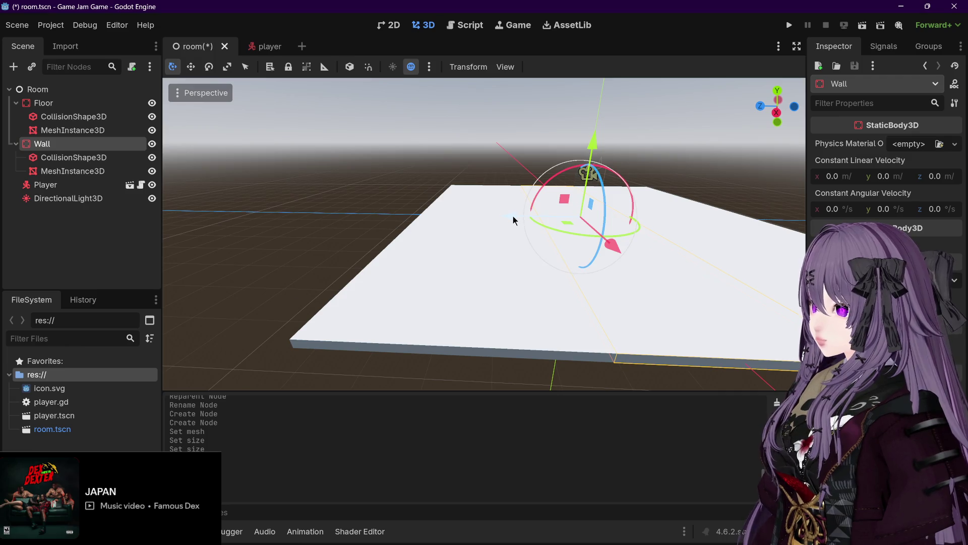
Move the Wall along Z and Y to stand upright at the floor's edge, then collapse it.
mouse_move(513, 216)
left_mouse_down()
mouse_move(307, 205)
mouse_move(317, 208)
left_mouse_up()
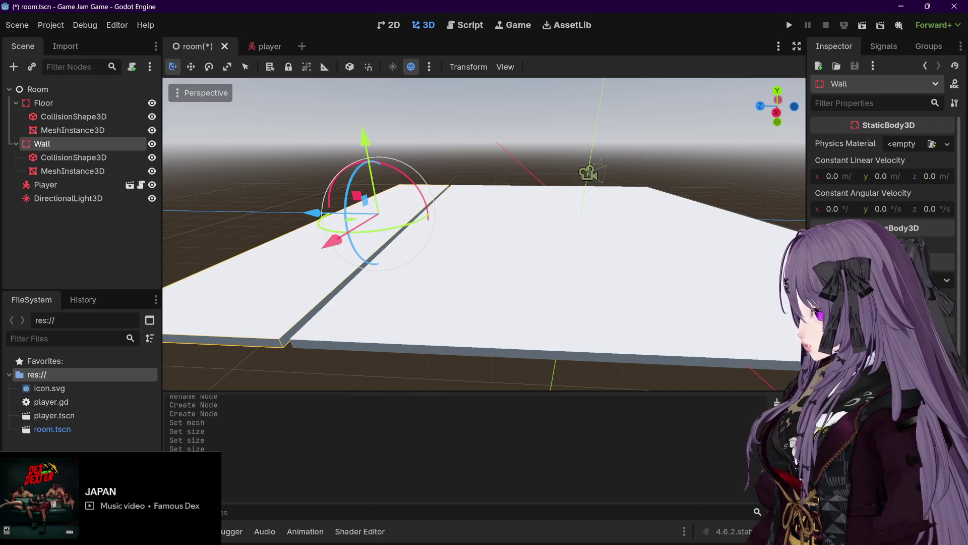
scroll(457, 220, "up", 5)
mouse_move(300, 216)
left_mouse_down()
mouse_move(355, 212)
mouse_move(372, 200)
left_mouse_up()
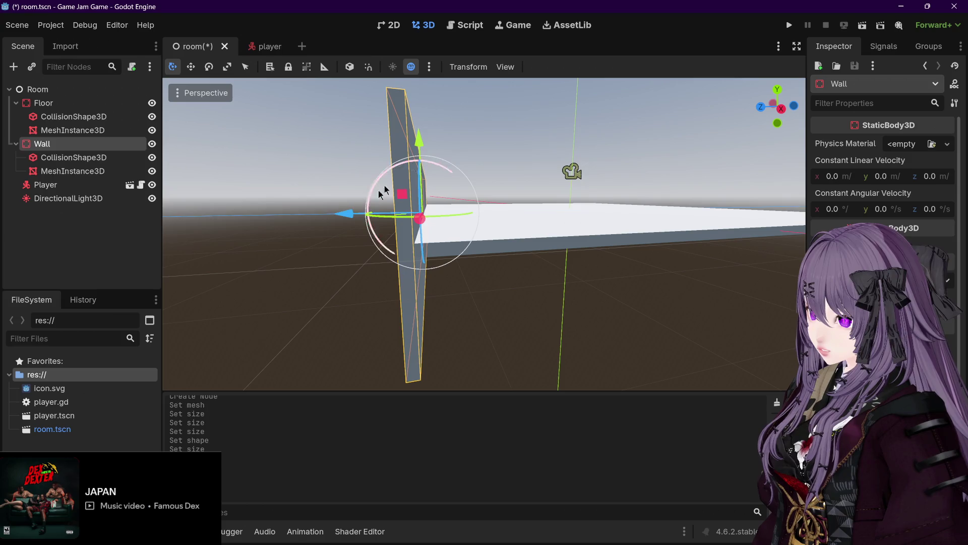
left_click_drag(421, 141, 413, 93)
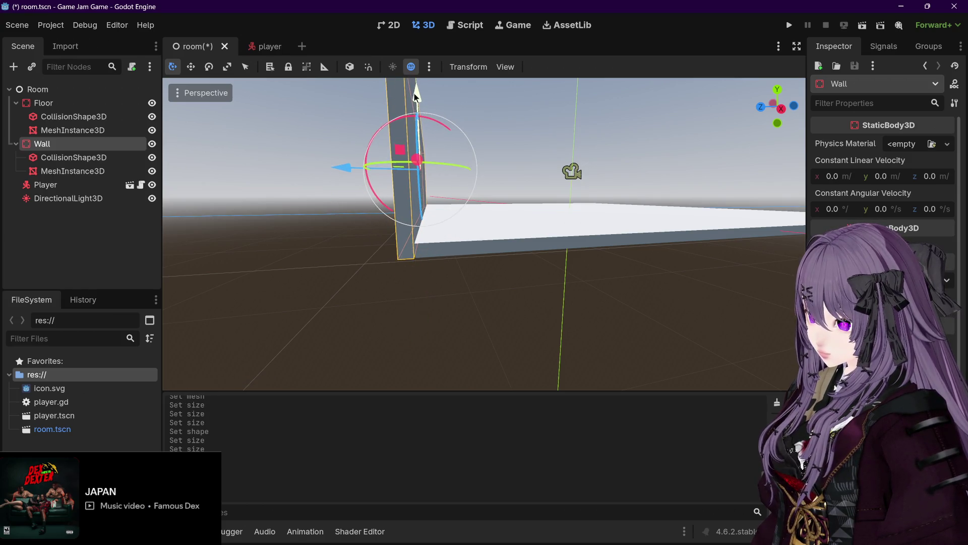
left_click_drag(340, 162, 350, 167)
mouse_move(508, 185)
left_mouse_down()
mouse_move(525, 192)
mouse_move(510, 216)
mouse_move(521, 246)
mouse_move(530, 192)
mouse_move(382, 199)
mouse_move(353, 211)
mouse_move(389, 203)
left_mouse_up()
scroll(384, 203, "up", 3)
mouse_move(335, 160)
left_mouse_down()
mouse_move(329, 147)
mouse_move(494, 182)
mouse_move(631, 250)
mouse_move(654, 229)
mouse_move(650, 192)
left_mouse_up()
scroll(493, 186, "down", 1)
scroll(610, 214, "up", 2)
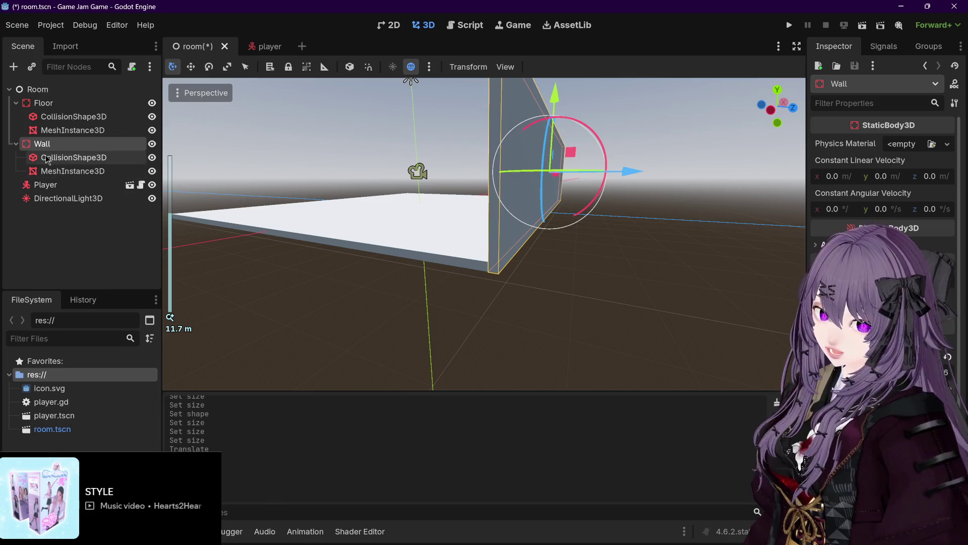
left_click(17, 144)
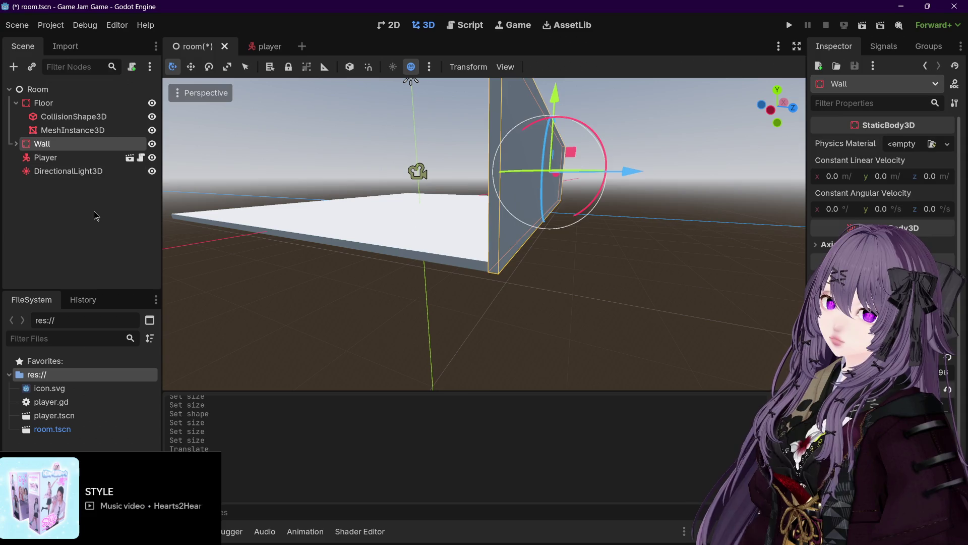
Duplicate Wall as Wall2, place it under Wall, and move it to the opposite floor edge.
key("ctrl+d")
left_click(17, 185)
left_click_drag(57, 160, 57, 151)
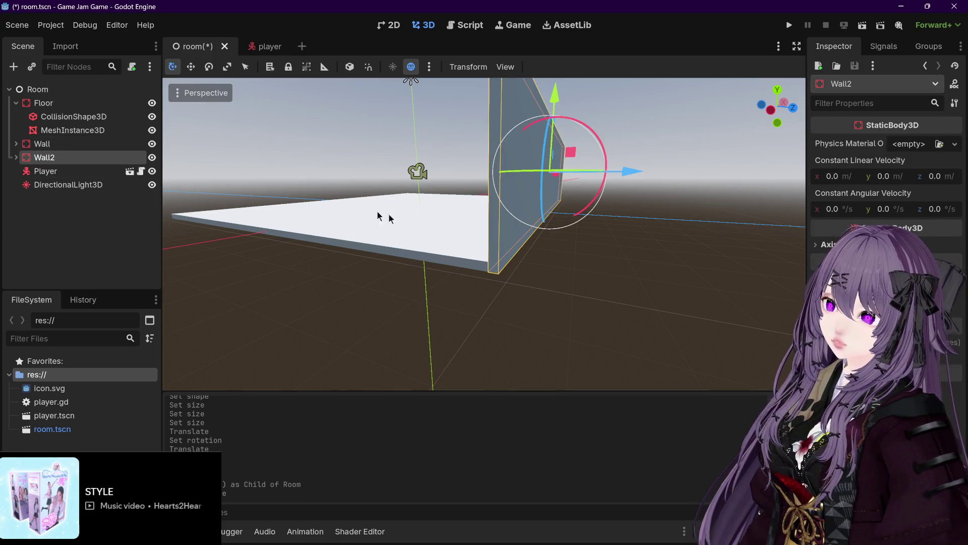
scroll(432, 248, "up", 3)
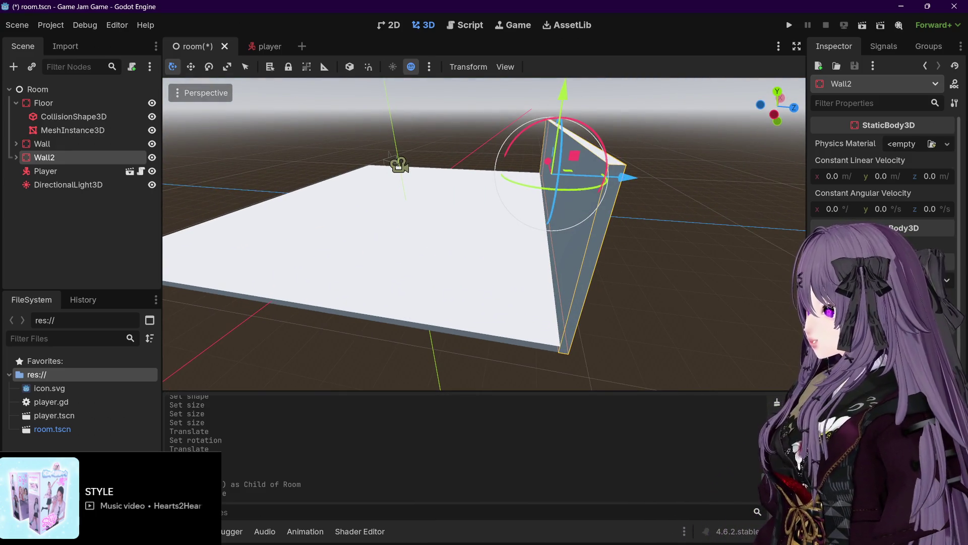
left_click_drag(485, 232, 524, 232)
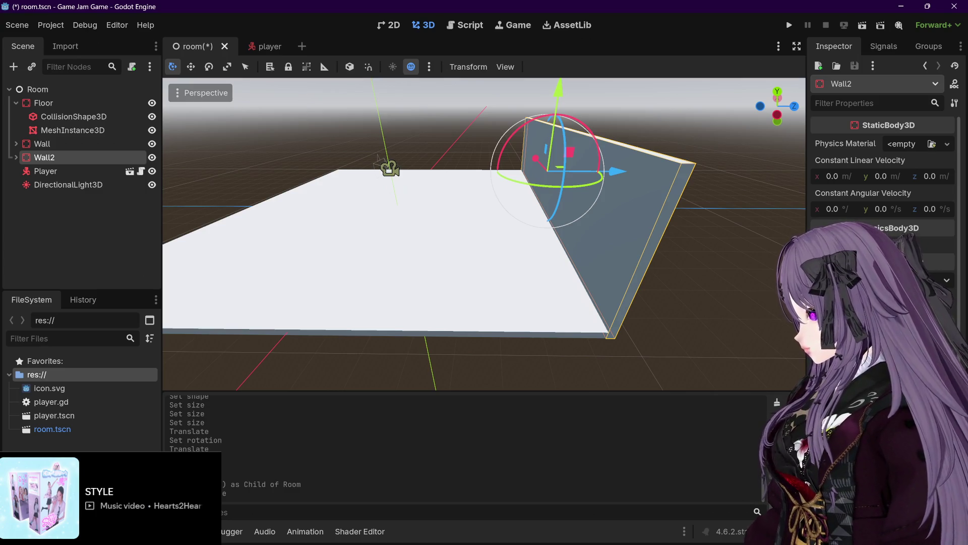
left_click_drag(617, 172, 302, 170)
left_click_drag(446, 170, 579, 162)
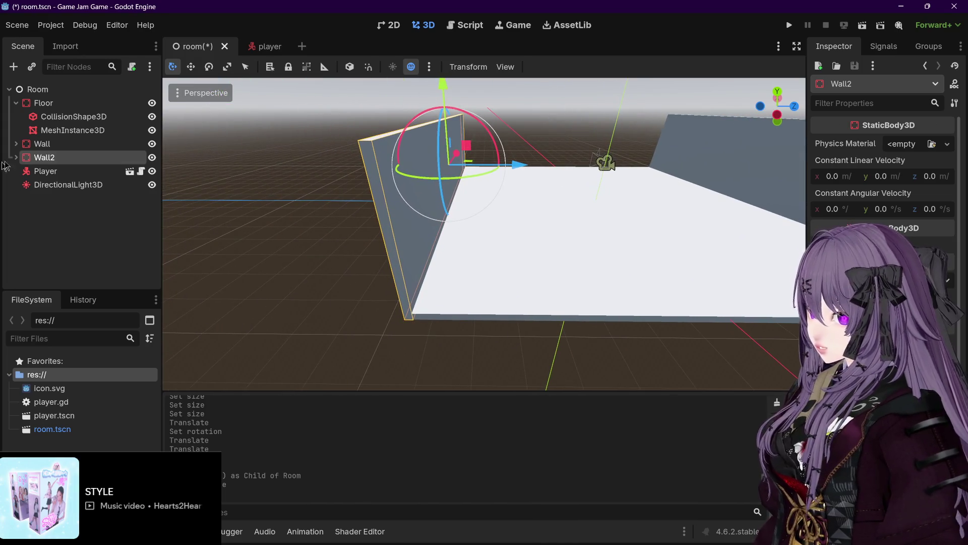
left_click(82, 145)
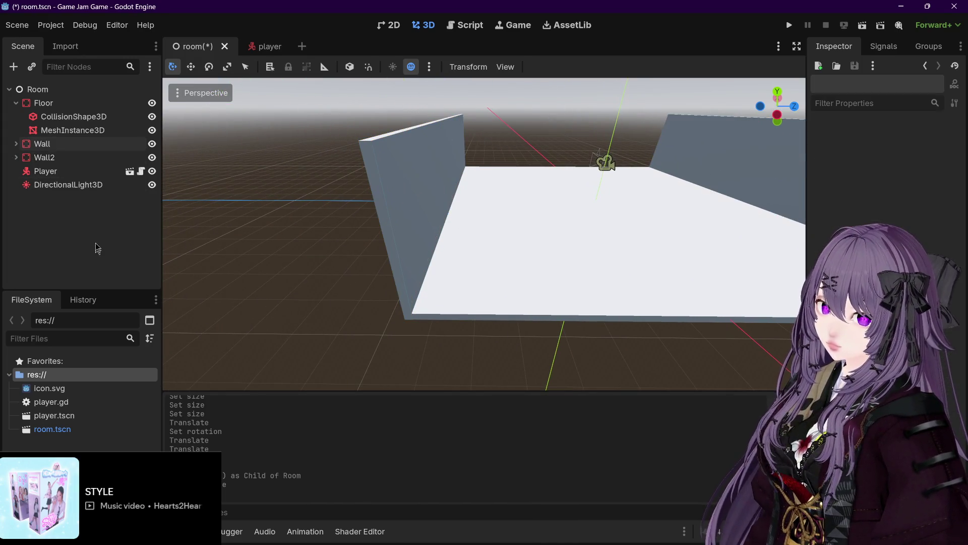
Duplicate Wall as Wall3, place it above Player, and slide it toward the floor's middle.
key("ctrl+d")
left_click_drag(76, 177, 80, 167)
mouse_move(459, 260)
left_mouse_down()
mouse_move(514, 277)
mouse_move(626, 266)
mouse_move(285, 216)
mouse_move(405, 218)
mouse_move(417, 207)
left_mouse_up()
scroll(418, 208, "down", 3)
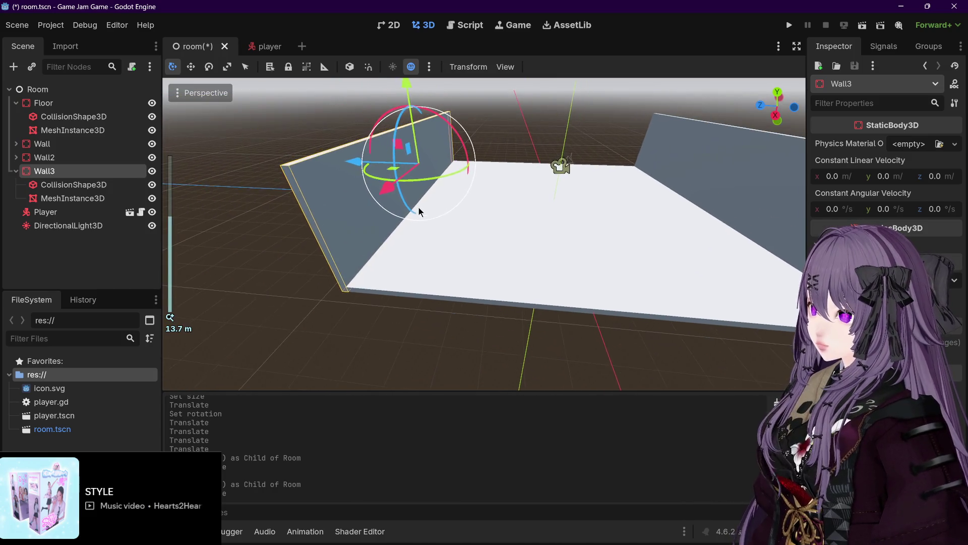
left_click_drag(352, 165, 489, 172)
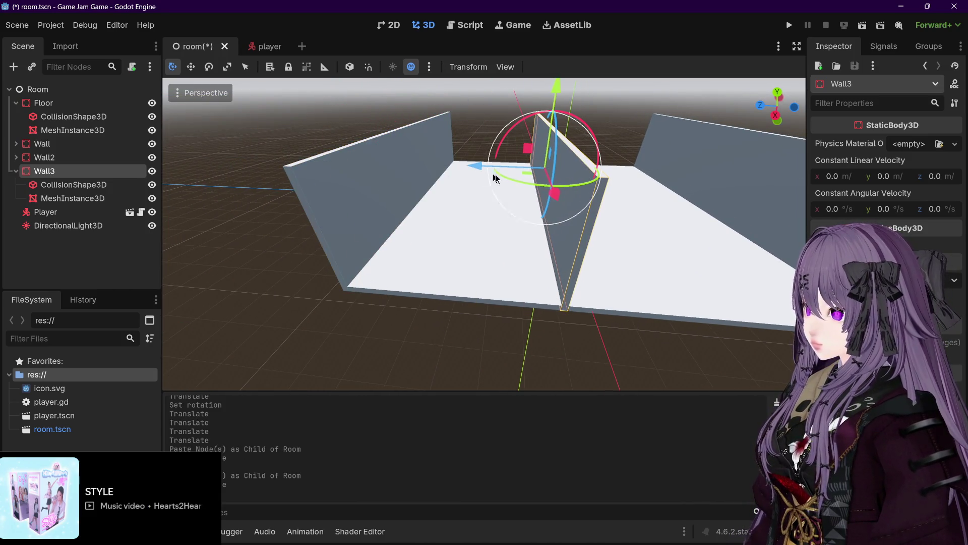
Move Wall3 sideways onto the floor's open front edge.
left_click_drag(532, 199, 504, 209)
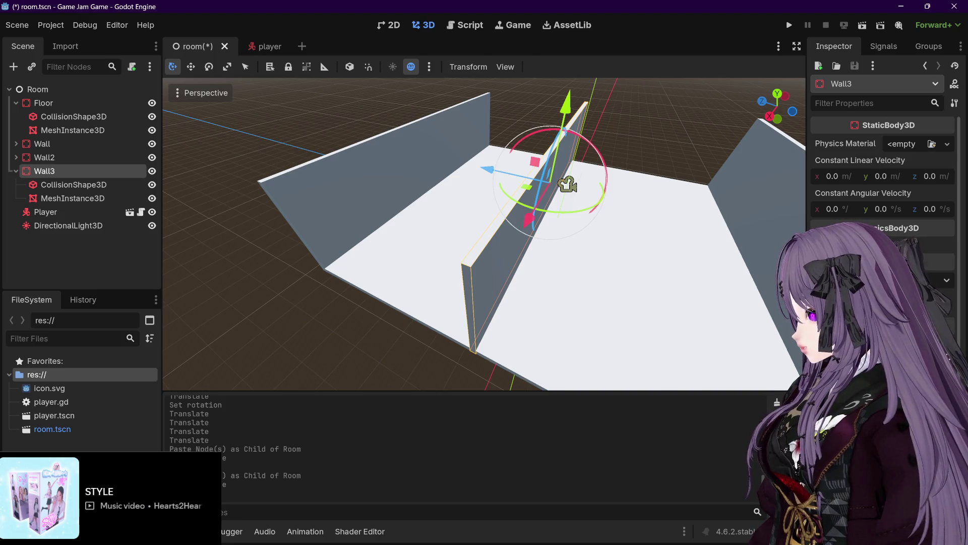
mouse_move(568, 202)
left_mouse_down()
mouse_move(578, 205)
mouse_move(533, 224)
left_mouse_up()
scroll(534, 225, "down", 2)
mouse_move(435, 254)
left_mouse_down()
mouse_move(263, 268)
mouse_move(531, 166)
mouse_move(547, 190)
mouse_move(555, 273)
mouse_move(580, 277)
mouse_move(543, 280)
mouse_move(574, 276)
mouse_move(573, 232)
mouse_move(447, 239)
left_mouse_up()
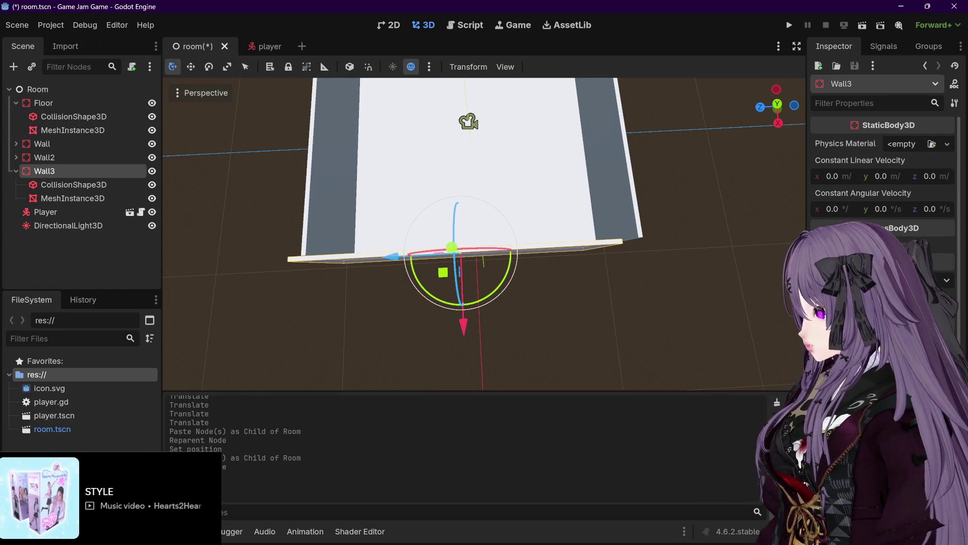
mouse_move(446, 239)
left_mouse_down()
mouse_move(540, 250)
mouse_move(542, 273)
left_mouse_up()
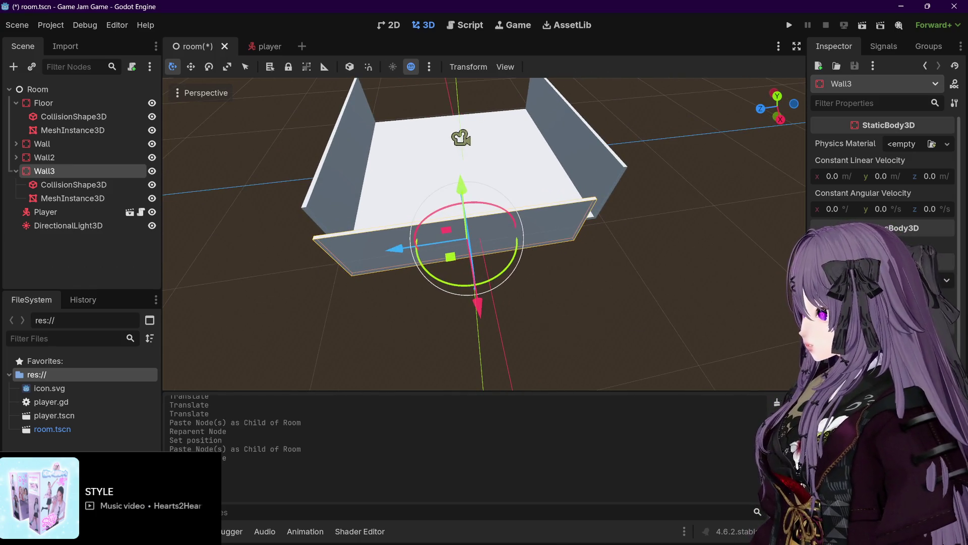
left_click_drag(396, 248, 656, 317)
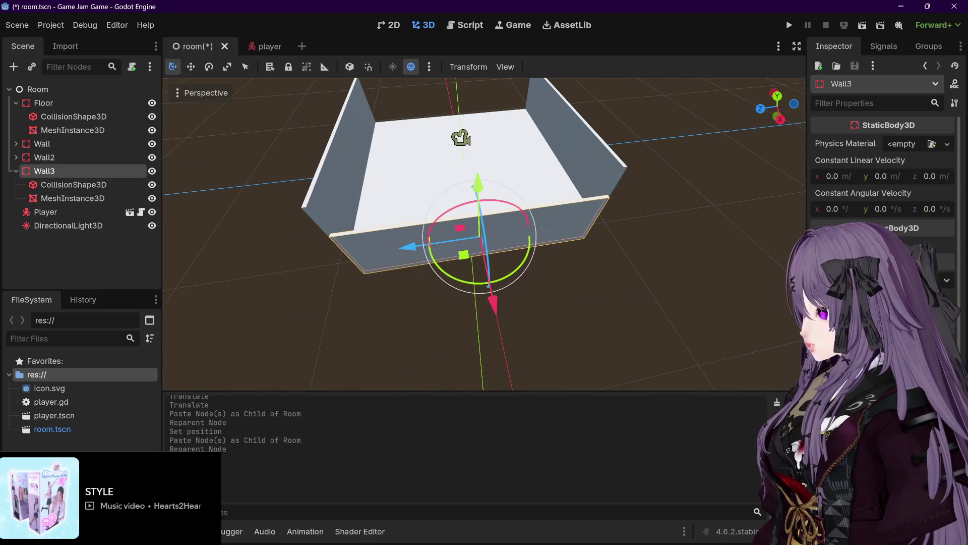
key("ctrl+z")
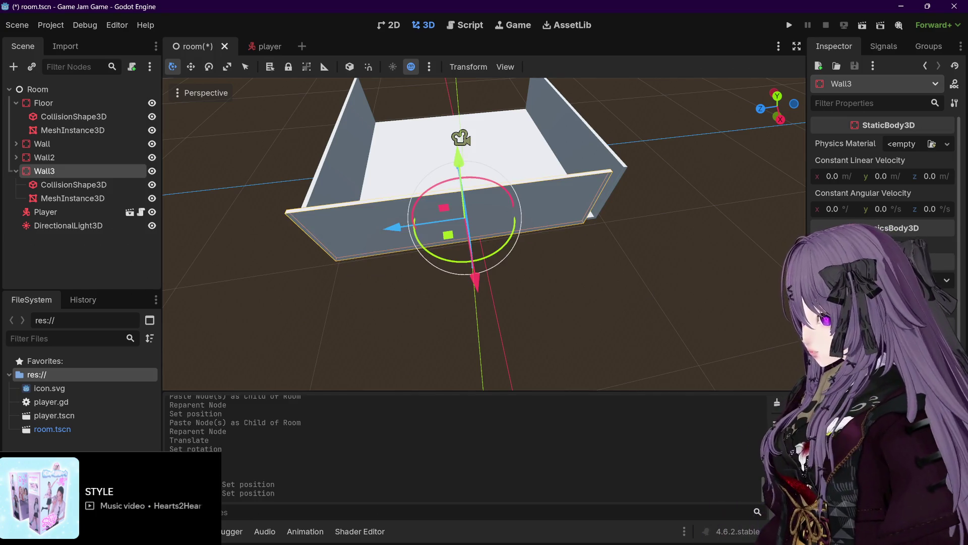
Inspect Wall3's fit from several angles, then collapse its children in the tree.
mouse_move(594, 240)
left_mouse_down()
mouse_move(720, 227)
mouse_move(626, 244)
mouse_move(620, 227)
left_mouse_up()
scroll(616, 220, "up", 5)
mouse_move(670, 259)
left_mouse_down()
mouse_move(646, 254)
mouse_move(675, 203)
mouse_move(687, 216)
mouse_move(624, 264)
mouse_move(682, 210)
mouse_move(656, 211)
mouse_move(658, 191)
mouse_move(643, 216)
mouse_move(663, 275)
mouse_move(454, 219)
mouse_move(516, 223)
mouse_move(606, 202)
left_mouse_up()
scroll(656, 211, "up", 2)
mouse_move(613, 159)
left_mouse_down()
mouse_move(508, 157)
mouse_move(446, 106)
left_mouse_up()
left_click_drag(428, 158, 574, 154)
scroll(476, 159, "up", 3)
mouse_move(476, 159)
left_mouse_down()
mouse_move(500, 190)
mouse_move(487, 205)
left_mouse_up()
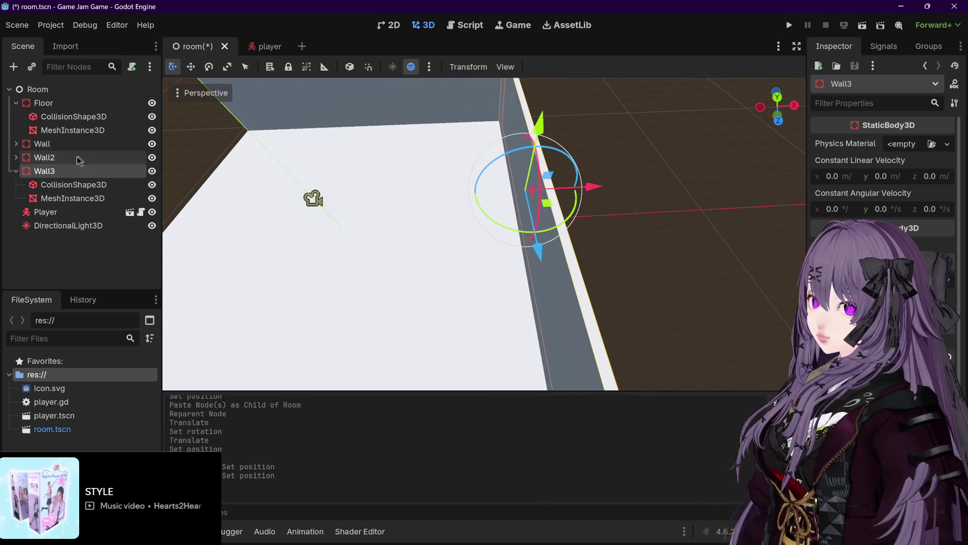
left_click(16, 172)
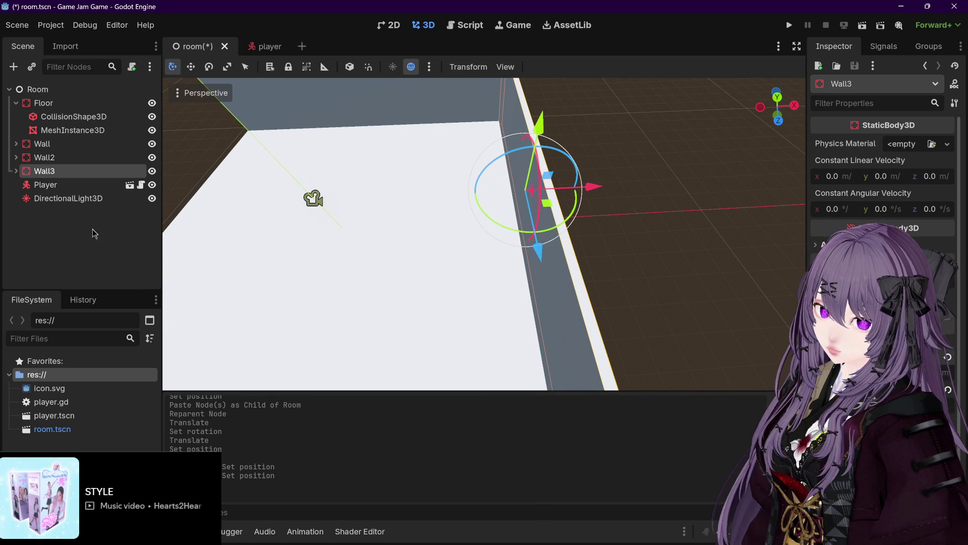
Paste another wall copy as Wall4 right after Wall3 and undo its last move.
key("ctrl+v")
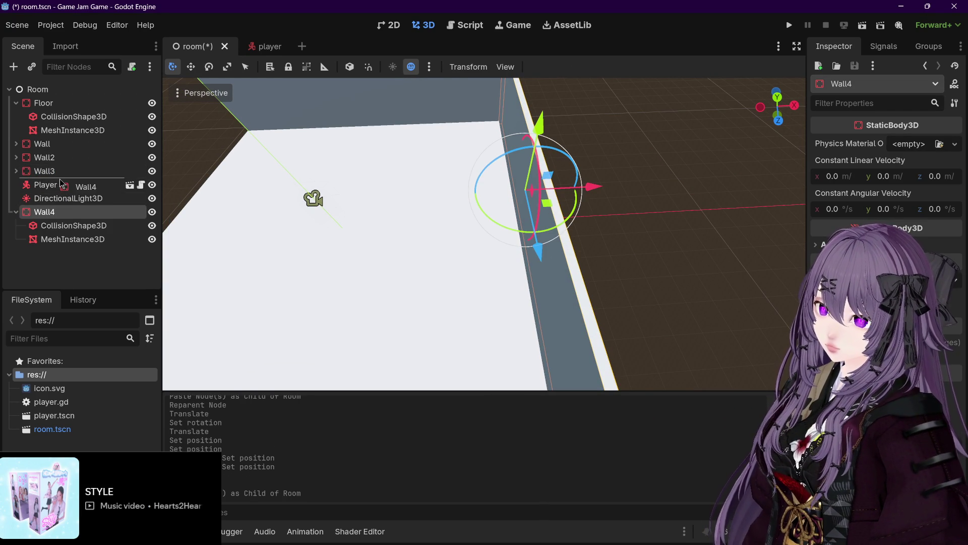
left_click_drag(60, 182, 84, 182)
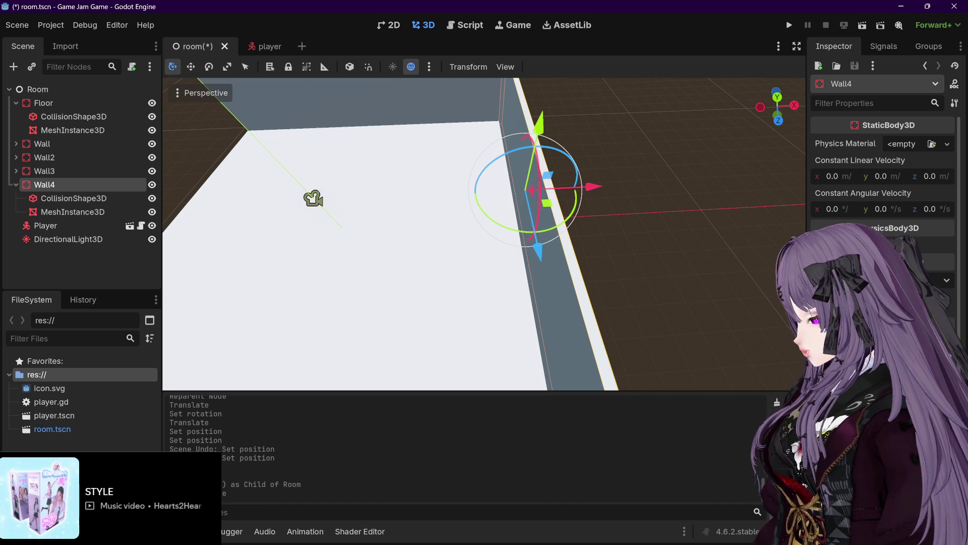
key("ctrl+z")
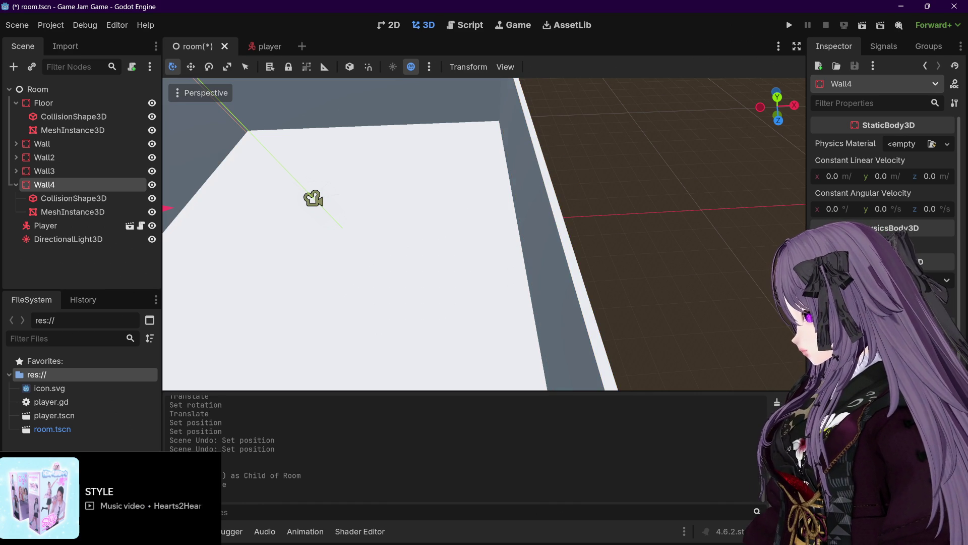
mouse_move(658, 284)
left_mouse_down()
mouse_move(525, 198)
mouse_move(415, 173)
mouse_move(570, 201)
mouse_move(489, 202)
left_mouse_up()
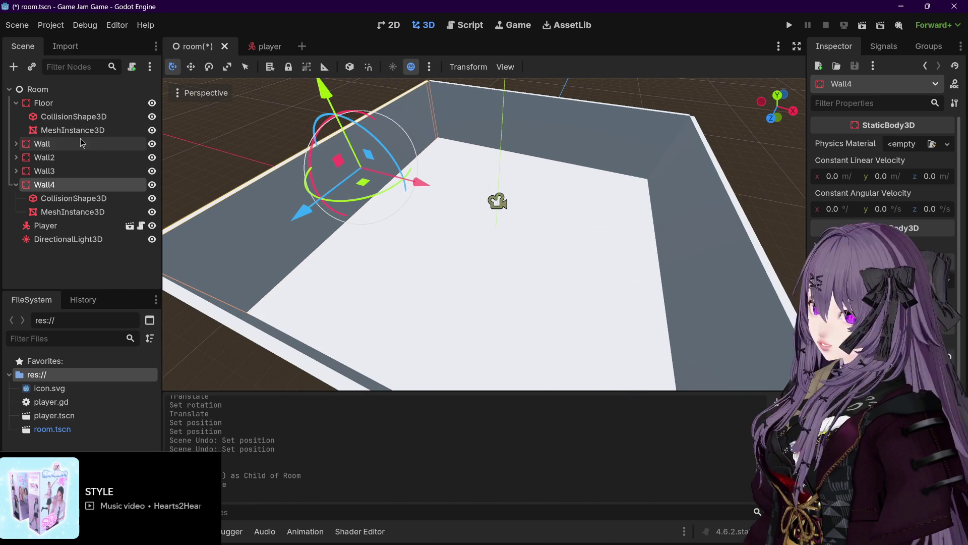
Collapse Floor and Wall4, duplicate Floor as Floor2 after Floor, and begin renaming it.
left_click(16, 103)
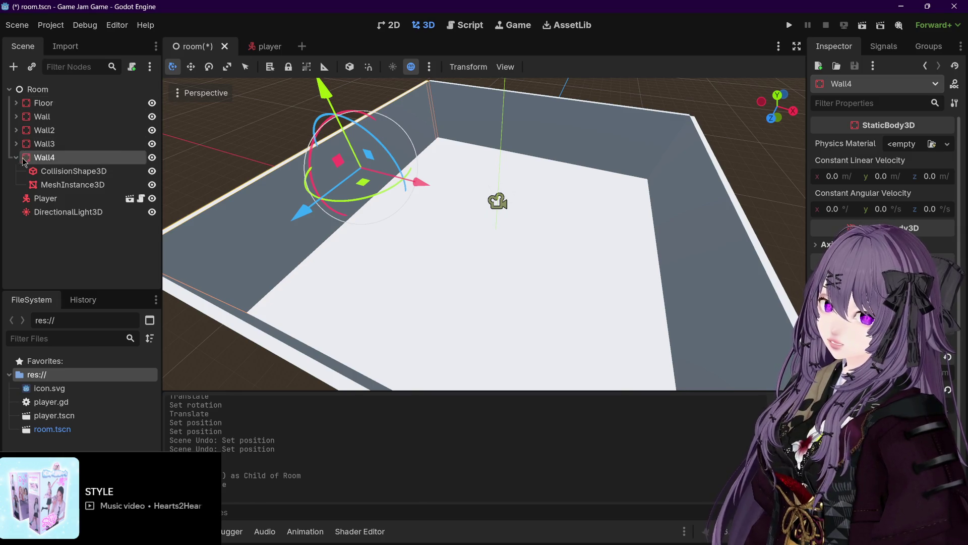
left_click(16, 158)
left_click(65, 105)
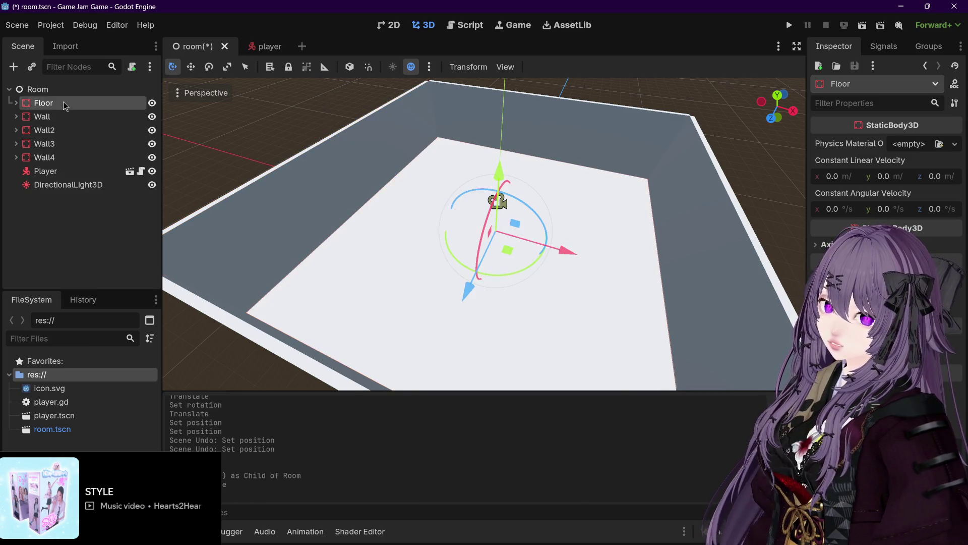
key("ctrl+d")
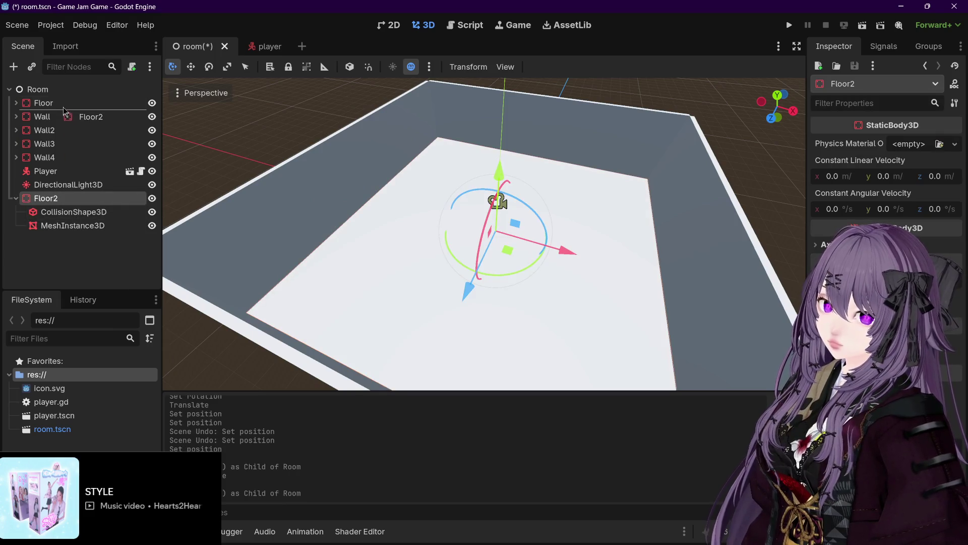
left_click_drag(65, 111, 55, 115)
double_click(56, 116)
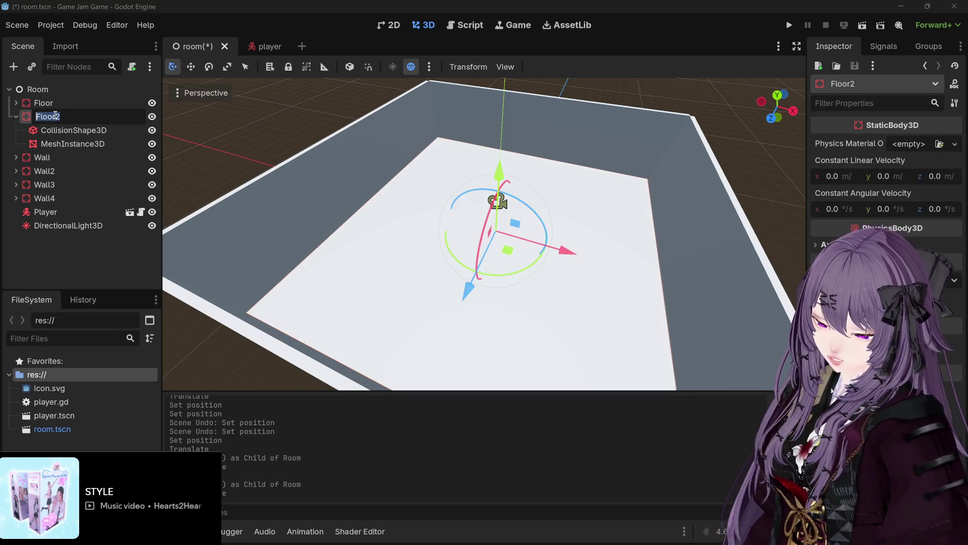
type("Roof")
Confirm the name Roof and raise the Roof to rest on the wall tops.
key("Return")
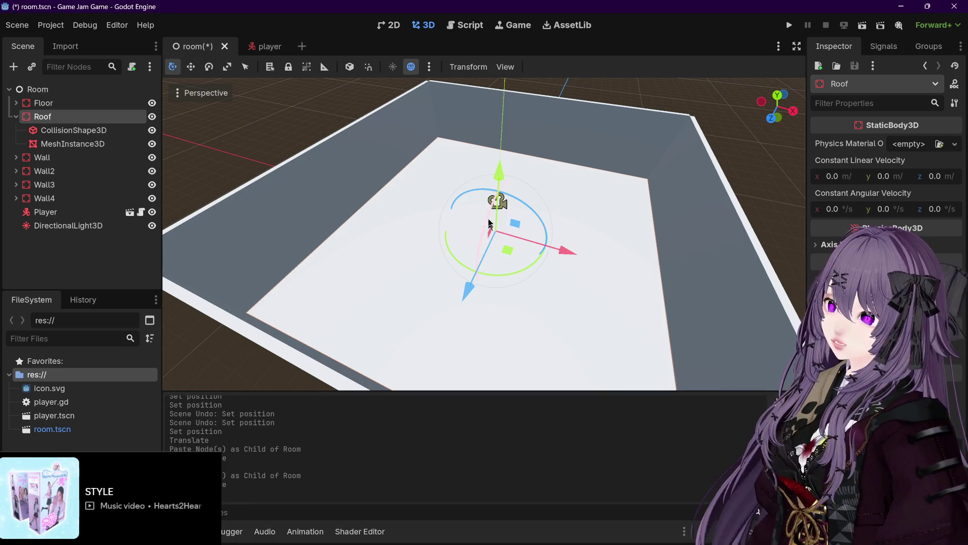
mouse_move(494, 151)
left_mouse_down()
mouse_move(513, 28)
mouse_move(558, 180)
left_mouse_up()
scroll(559, 180, "down", 5)
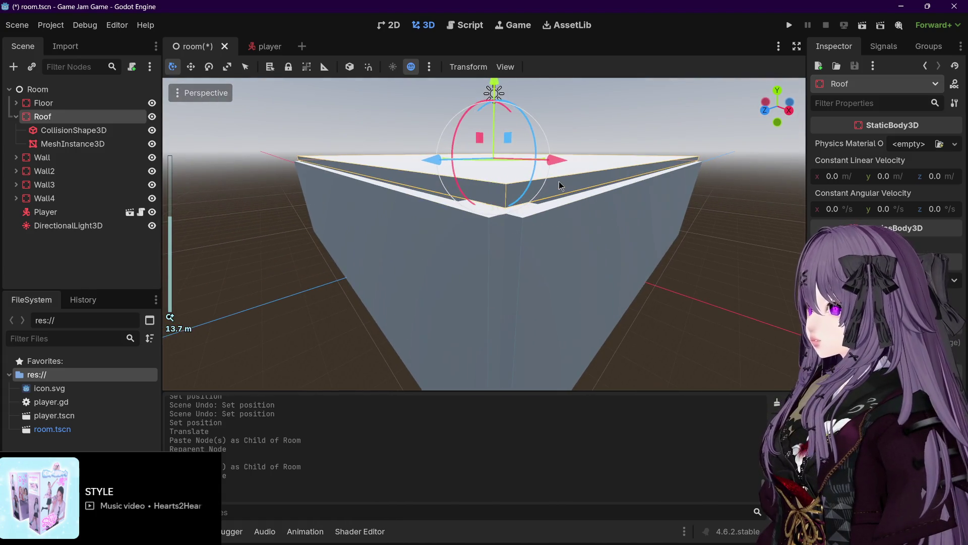
left_click_drag(494, 90, 496, 93)
scroll(625, 174, "up", 4)
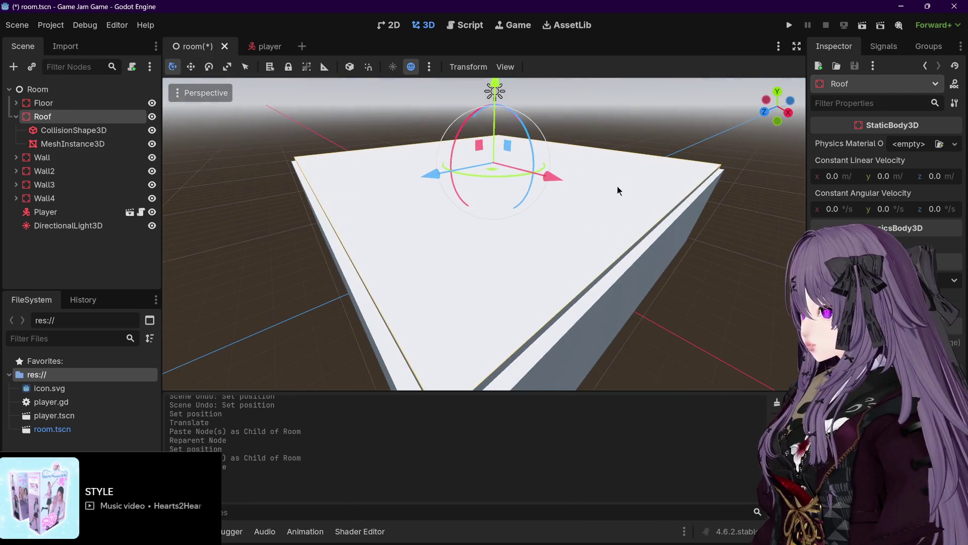
Select the DirectionalLight3D node.
left_click(16, 116)
left_click(68, 198)
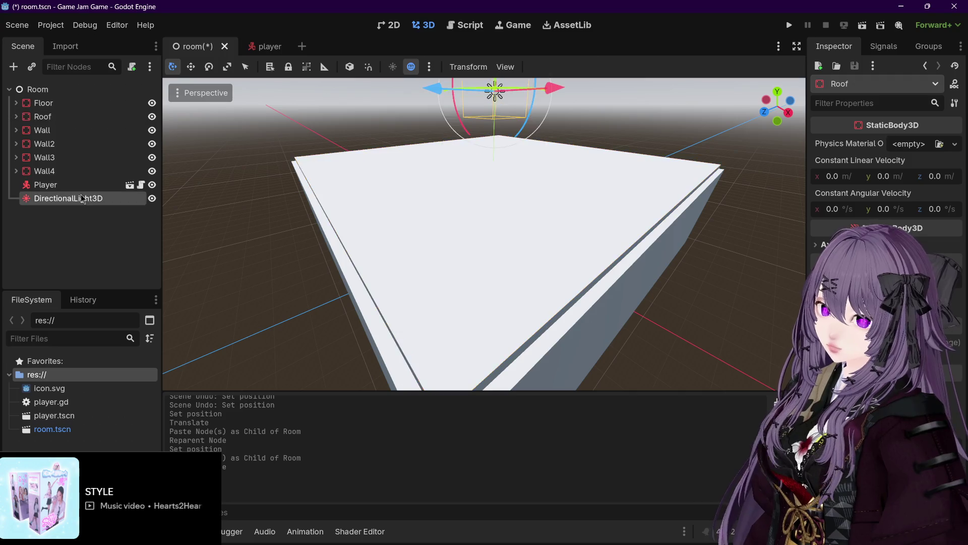
scroll(563, 164, "down", 3)
scroll(563, 164, "down", 2)
Lower the directional light toward the roof and frame the view on it.
mouse_move(490, 82)
left_mouse_down()
mouse_move(504, 237)
mouse_move(534, 252)
left_mouse_up()
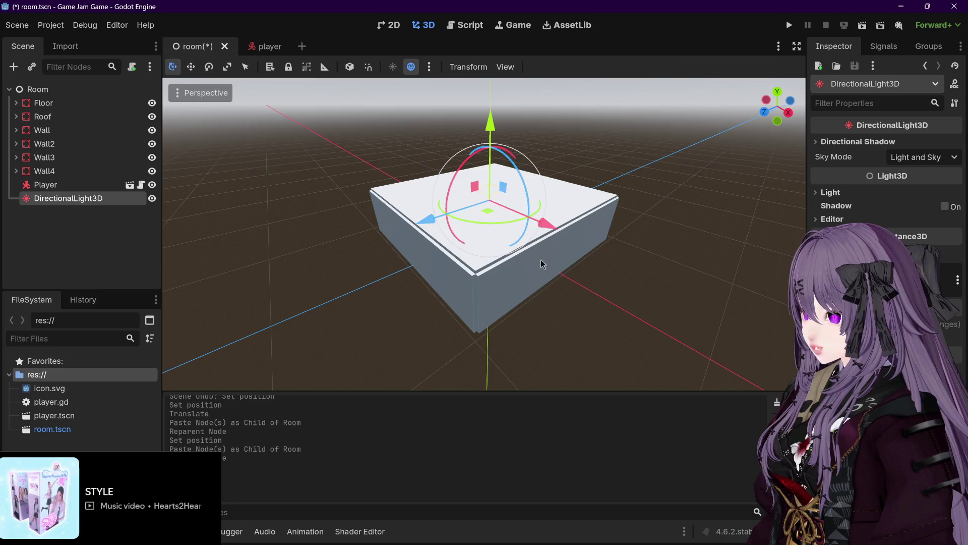
scroll(528, 247, "up", 5)
scroll(529, 240, "down", 2)
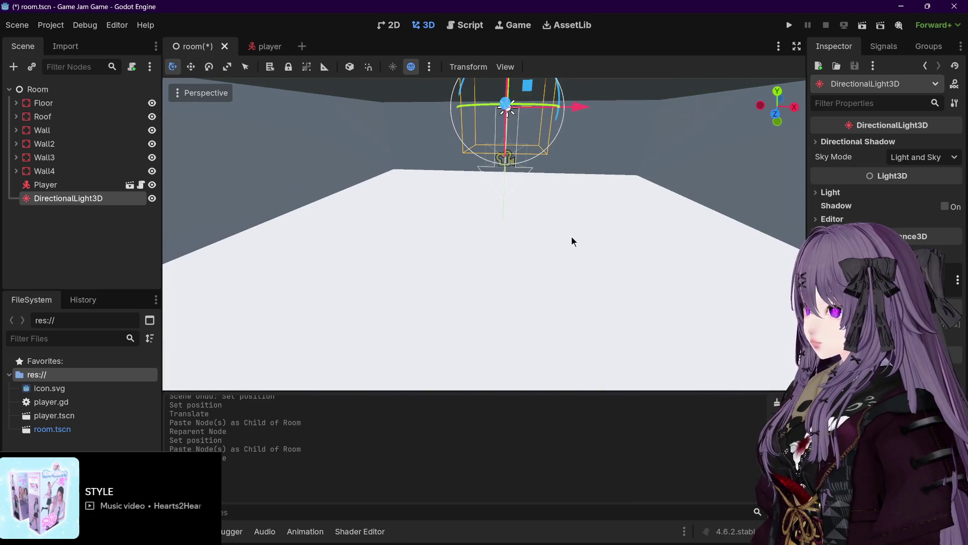
mouse_move(536, 197)
left_mouse_down()
mouse_move(545, 193)
mouse_move(512, 141)
left_mouse_up()
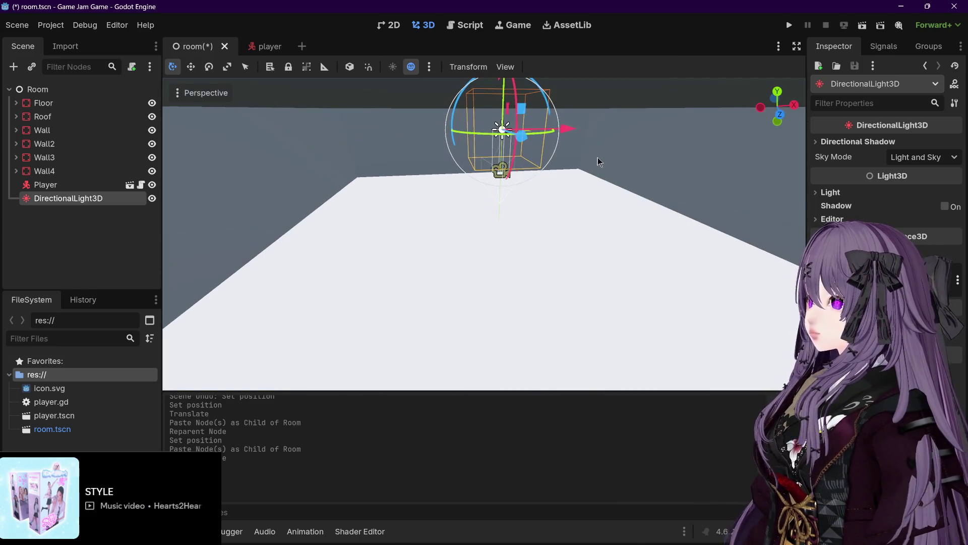
left_click(498, 166)
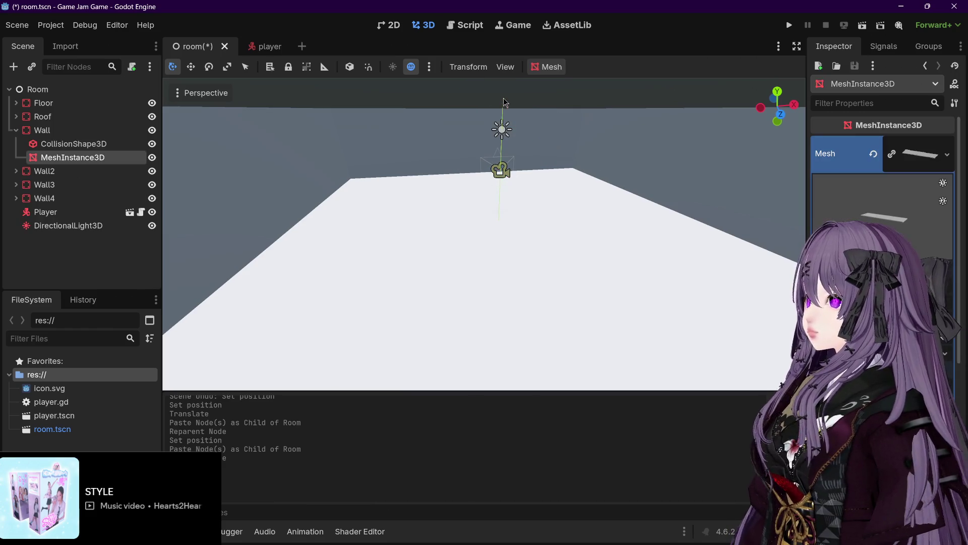
left_click(499, 166)
key("f")
Raise the light above the room and run the game to test it.
scroll(422, 193, "down", 1)
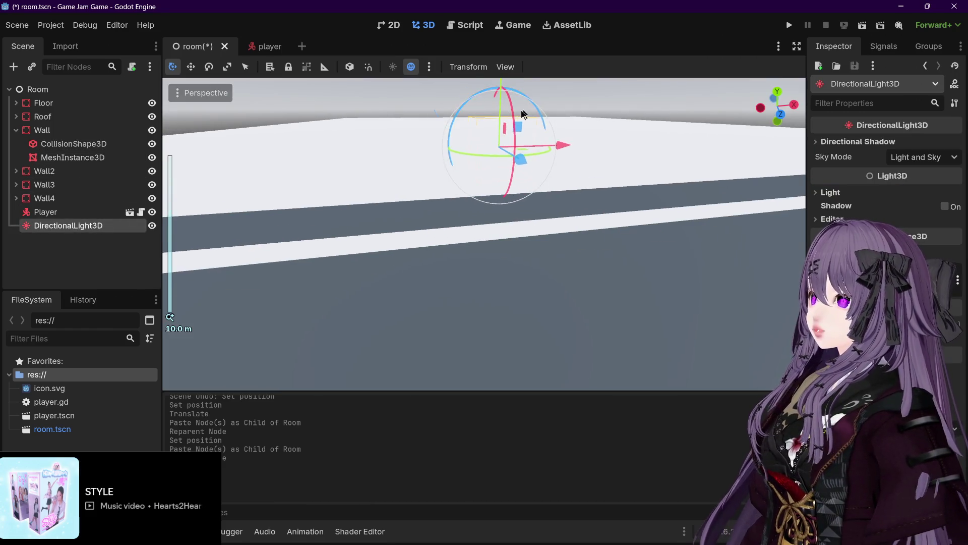
scroll(525, 110, "down", 1)
left_click_drag(498, 92, 500, 50)
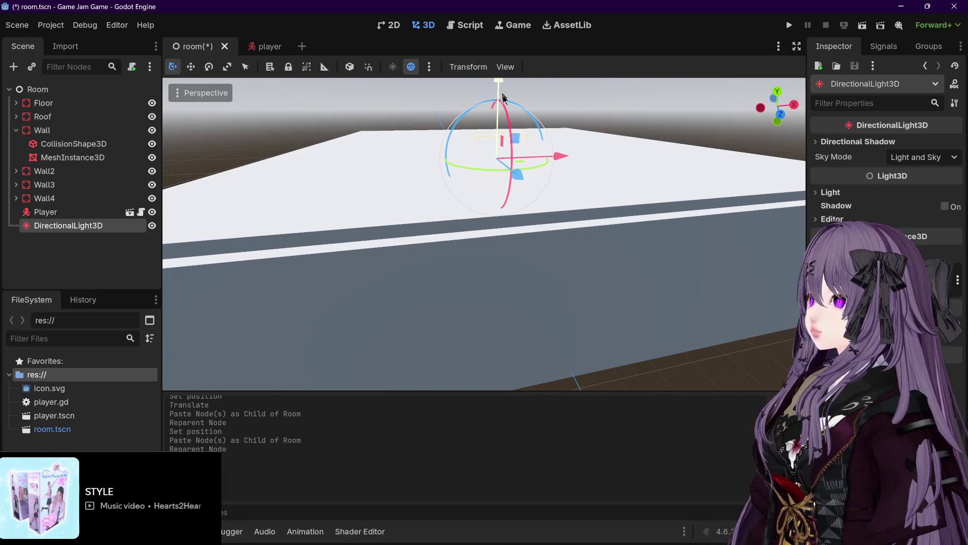
scroll(501, 162, "up", 3)
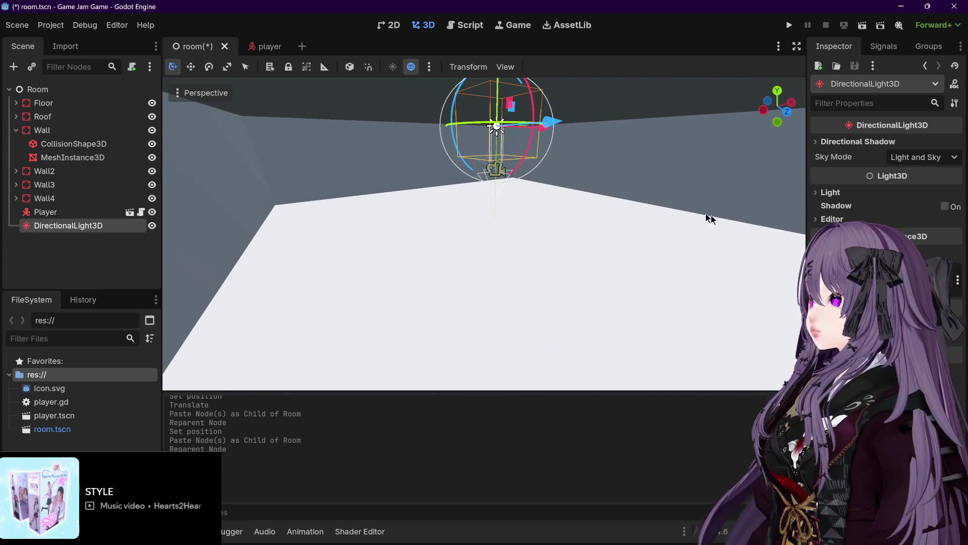
left_click_drag(497, 127, 496, 116)
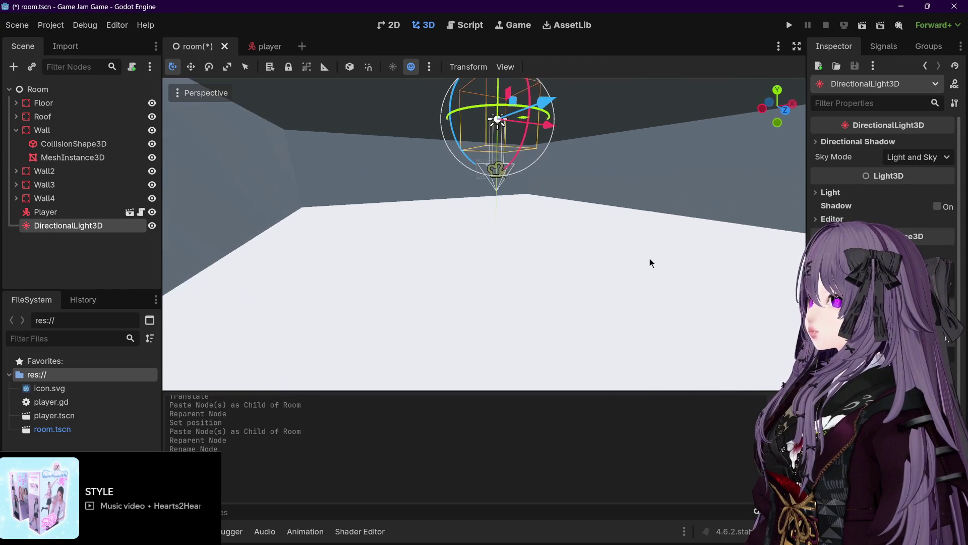
scroll(650, 261, "down", 5)
scroll(650, 261, "up", 5)
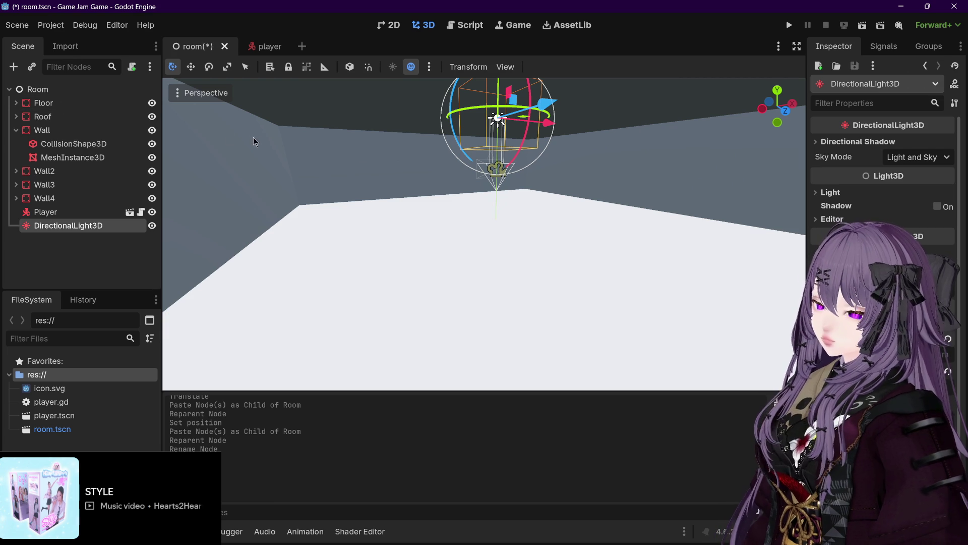
left_click(789, 25)
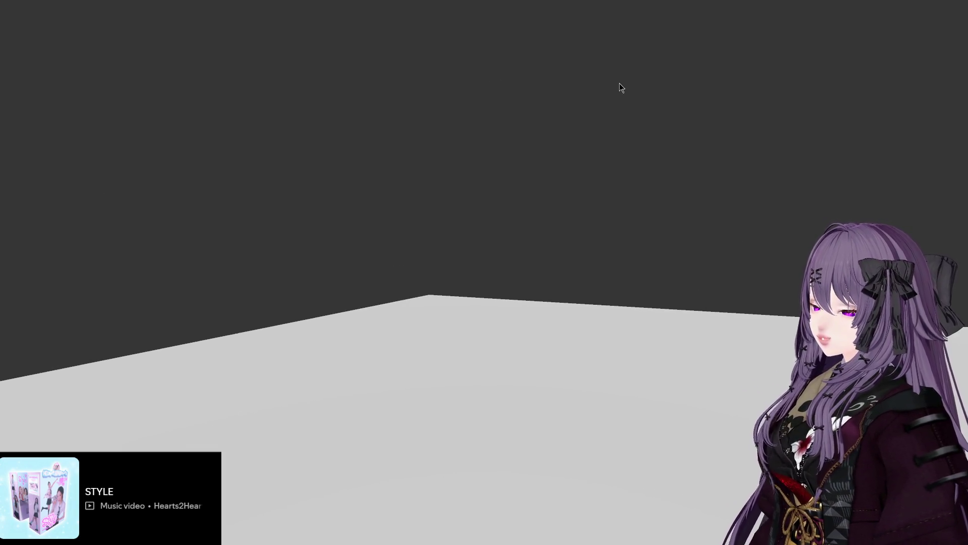
Stop the game and tilt the directional light to a new angle.
key("Escape")
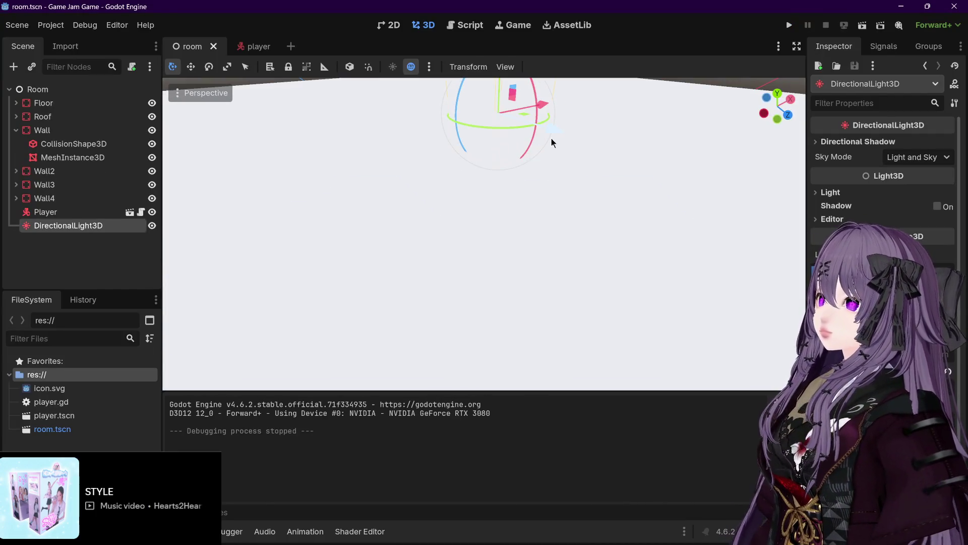
left_click_drag(528, 138, 536, 134)
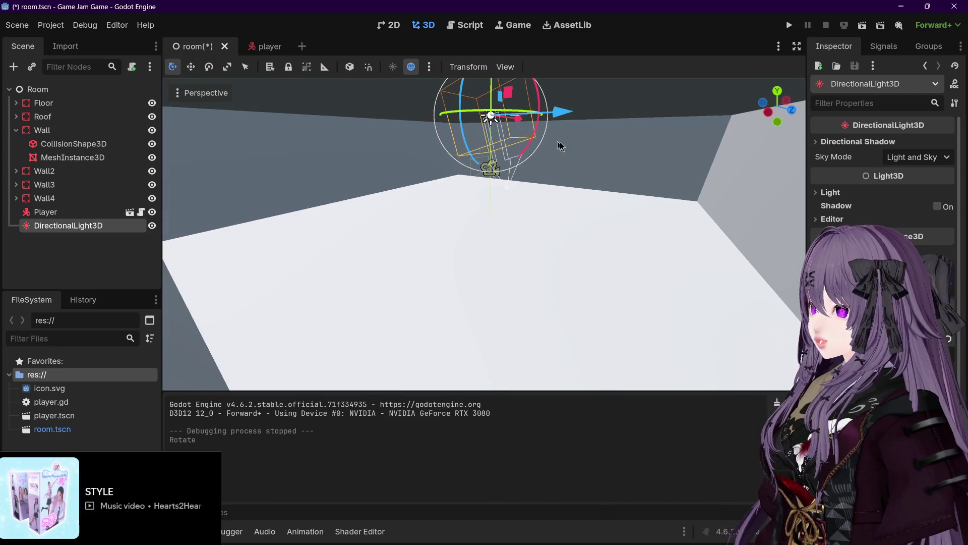
left_click_drag(498, 112, 492, 109)
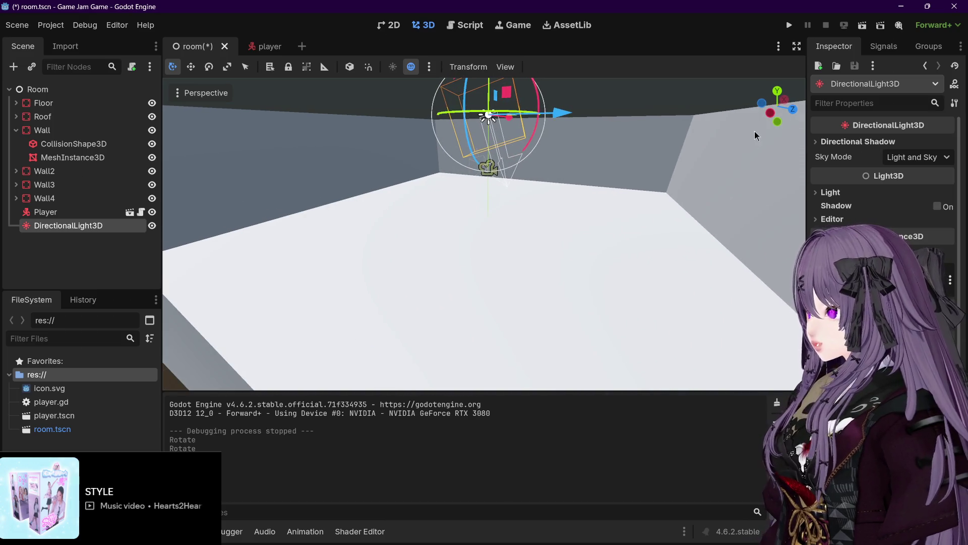
Save the room scene and test-run it once more.
key("ctrl+s")
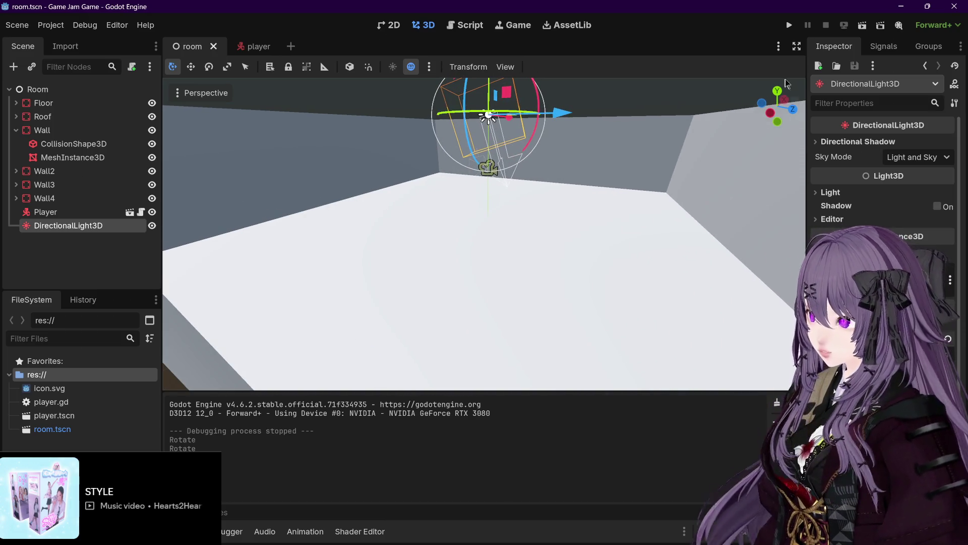
left_click(793, 29)
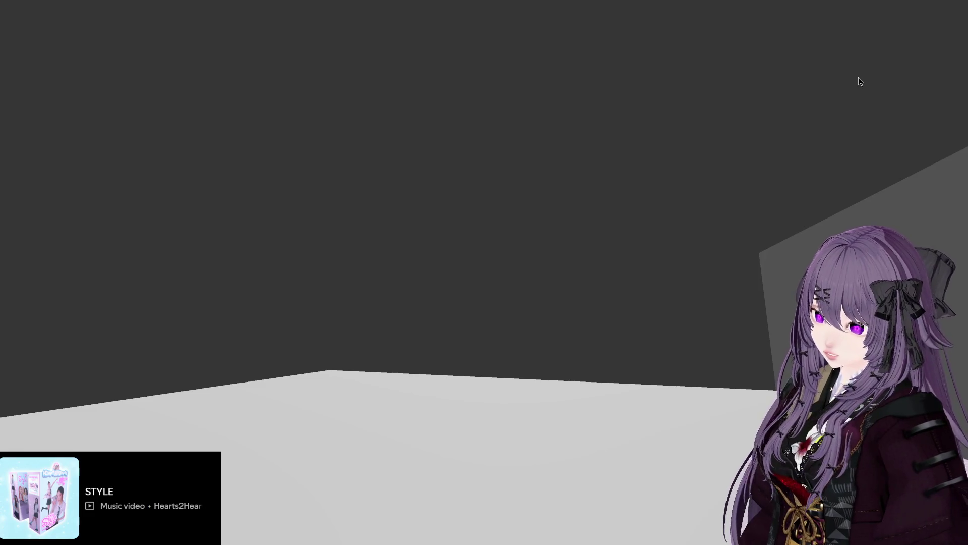
key("Escape")
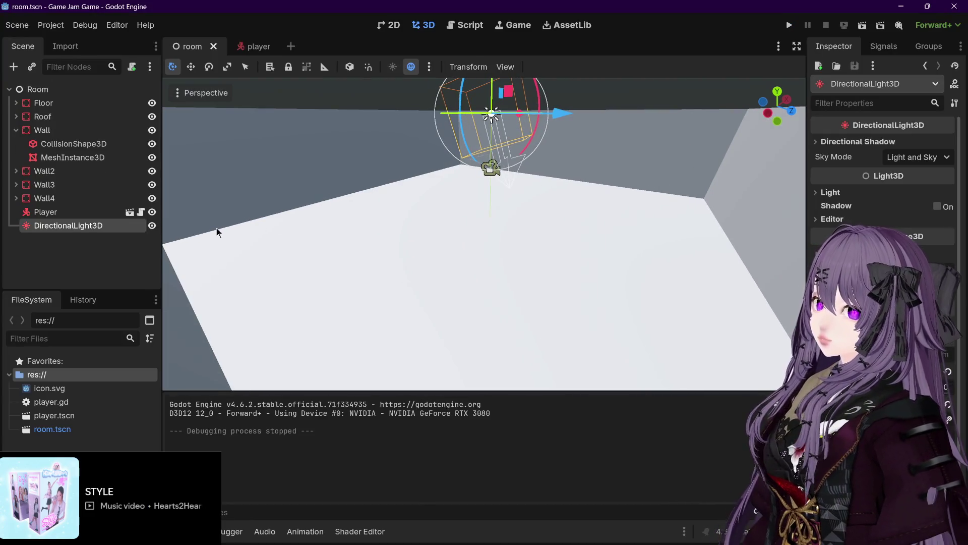
Paste a copy of DirectionalLight3D under Room as DirectionalLight3D2.
left_click(103, 242)
left_click(100, 228)
left_click(99, 252)
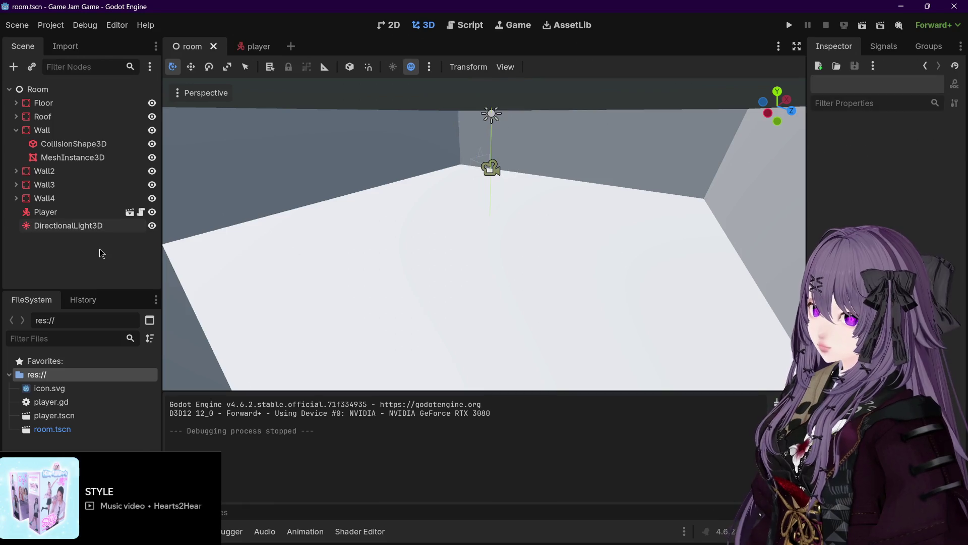
key("ctrl+v")
Nudge the DirectionalLight3D2 copy slightly along its Z axis and inspect it from several angles.
left_click_drag(368, 194, 357, 181)
mouse_move(558, 112)
left_mouse_down()
mouse_move(495, 198)
mouse_move(423, 217)
mouse_move(367, 205)
mouse_move(419, 201)
mouse_move(407, 205)
left_mouse_up()
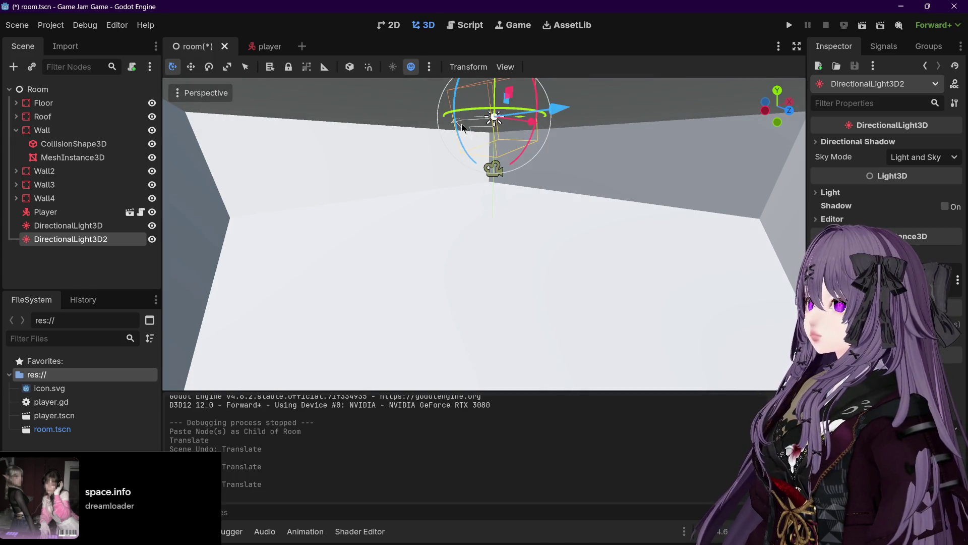
mouse_move(586, 138)
left_mouse_down()
mouse_move(644, 153)
mouse_move(755, 145)
mouse_move(673, 148)
left_mouse_up()
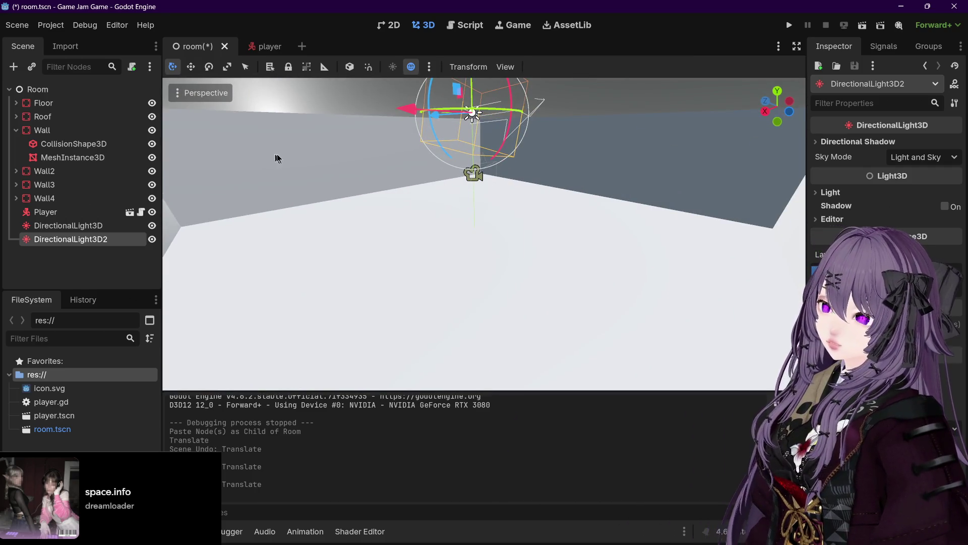
left_click_drag(437, 173, 488, 172)
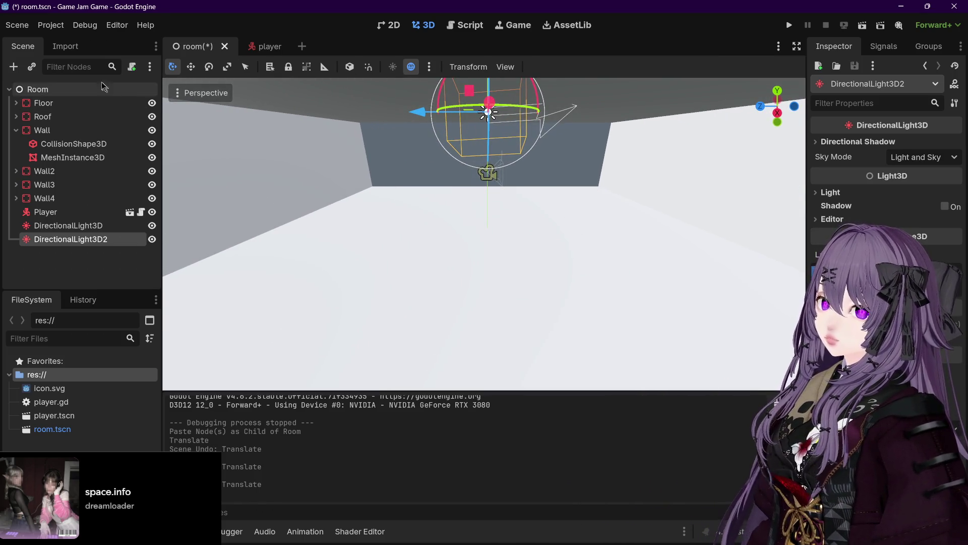
Delete both DirectionalLight3D and DirectionalLight3D2 from the room scene.
key("ctrl+a")
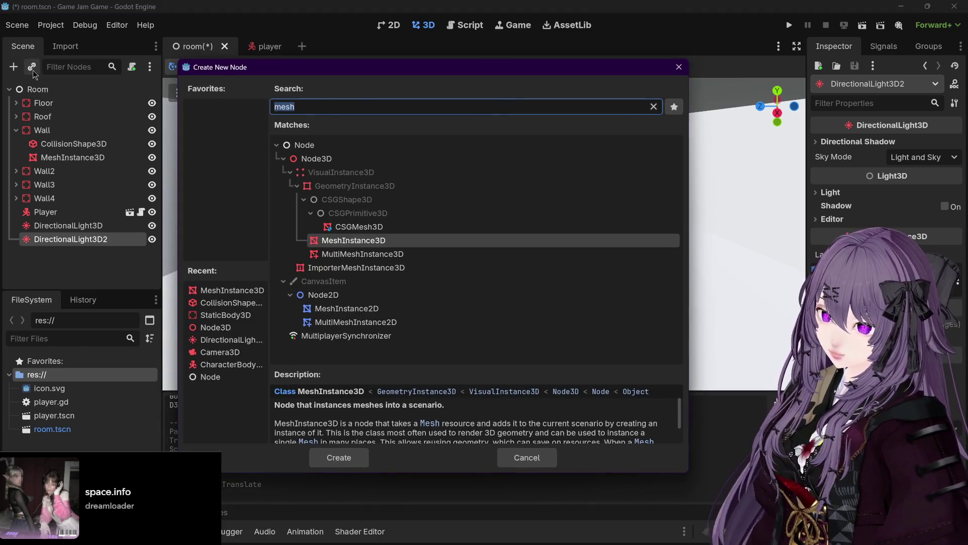
type("light")
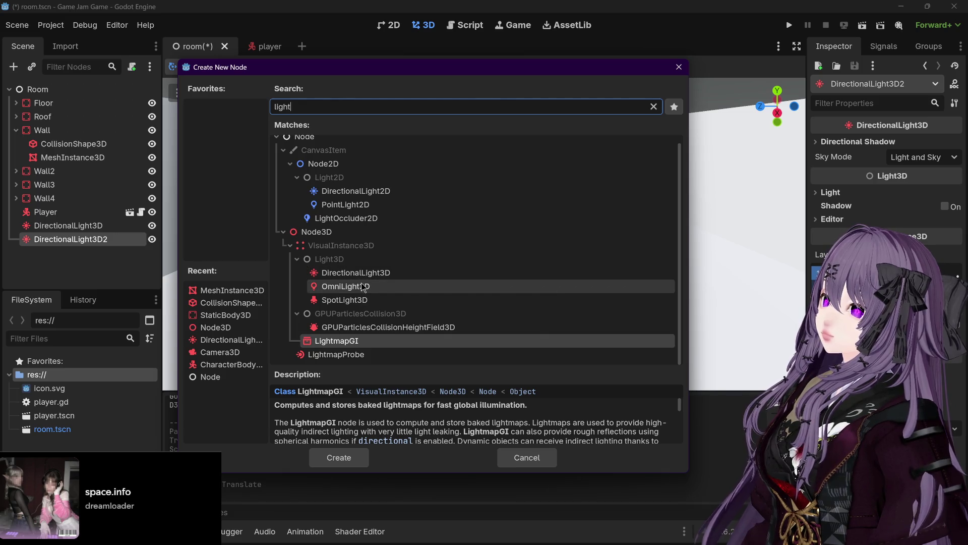
left_click(679, 67)
left_click(111, 230)
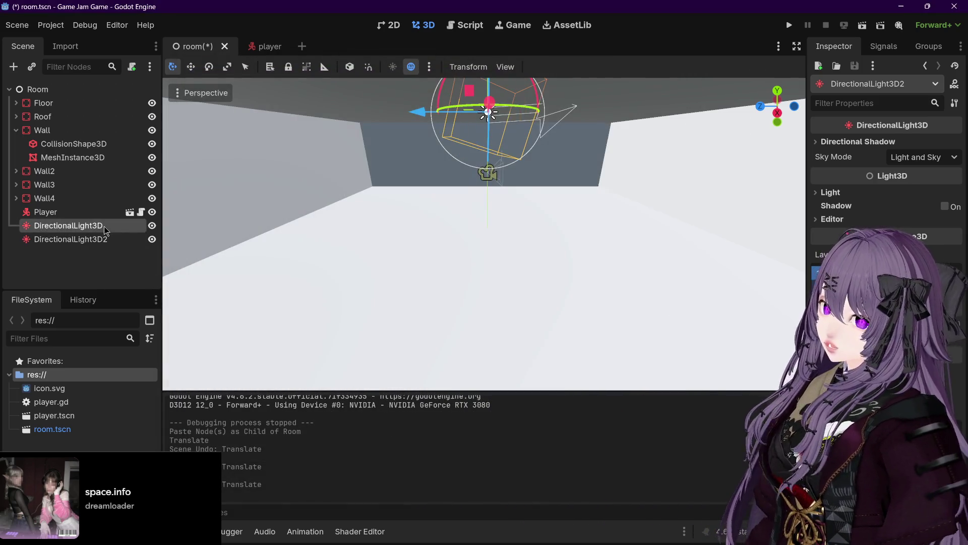
key("Delete")
left_click(448, 287)
left_click(69, 225)
key("Delete")
left_click(450, 282)
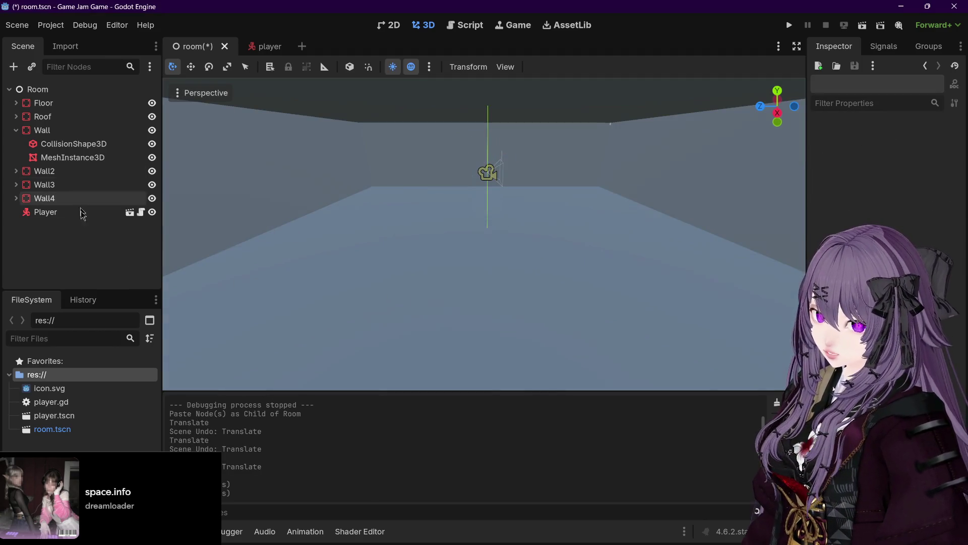
Add an OmniLight3D node under Room.
key("ctrl+a")
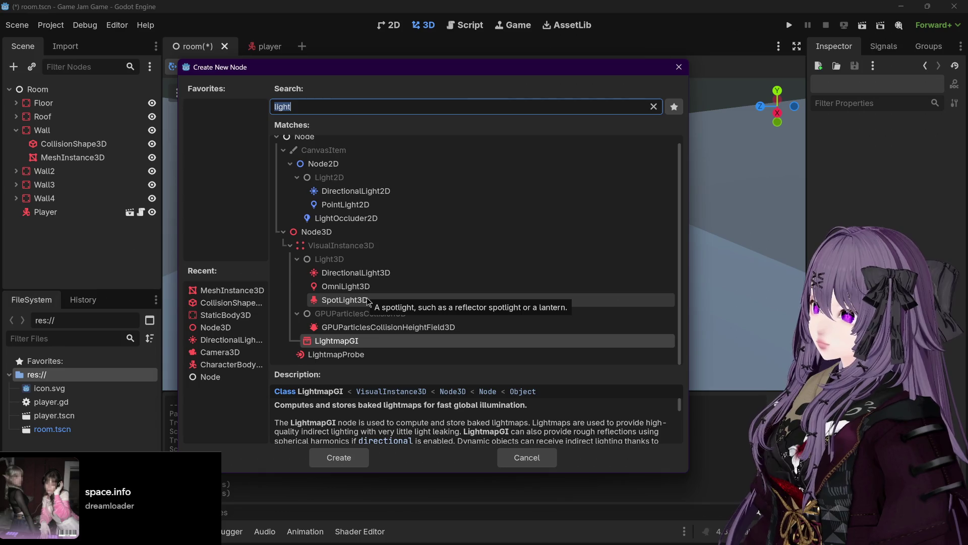
left_click(369, 289)
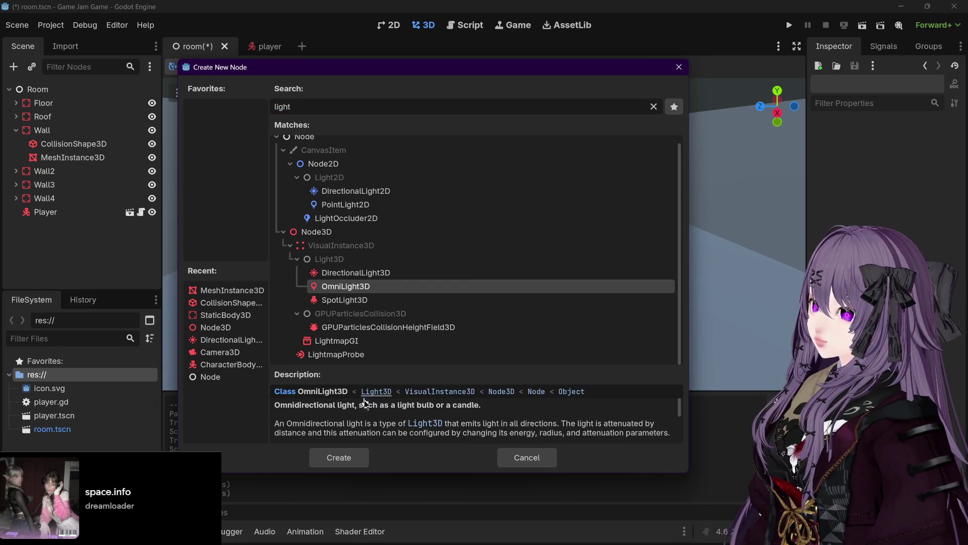
left_click(314, 457)
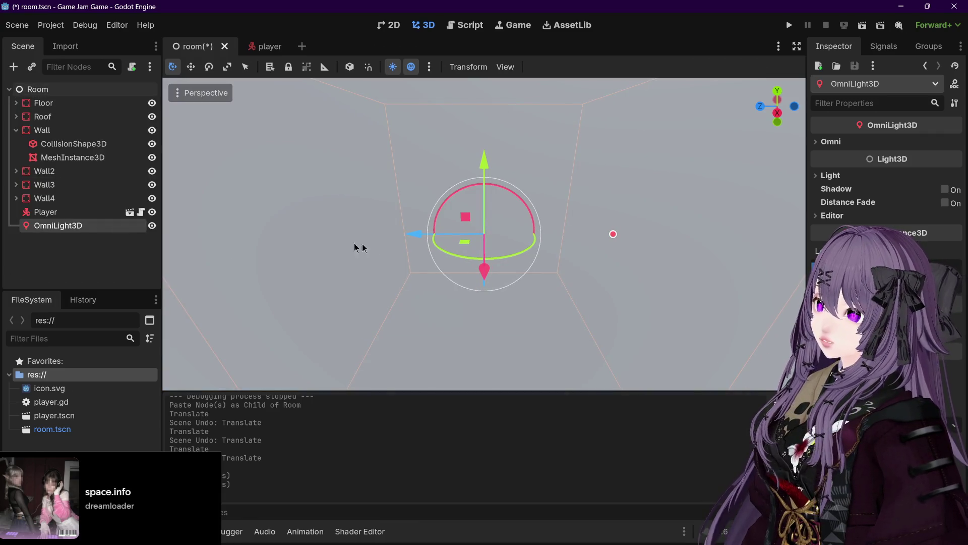
Raise the OmniLight3D about one metre toward the ceiling and rotate it 45 degrees.
scroll(440, 256, "down", 5)
scroll(541, 231, "up", 8)
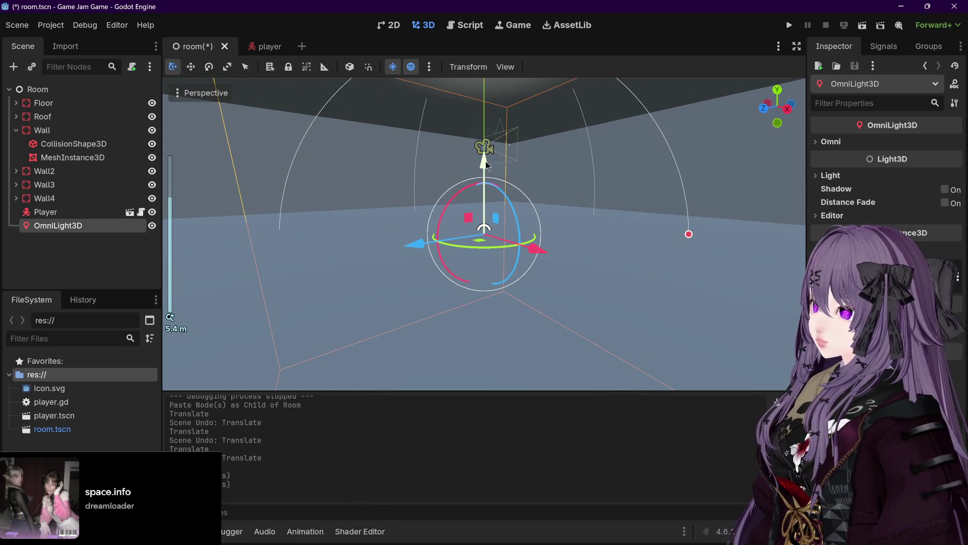
left_click_drag(486, 161, 485, 100)
scroll(546, 157, "down", 2)
mouse_move(522, 132)
left_mouse_down()
mouse_move(533, 162)
mouse_move(509, 214)
mouse_move(437, 214)
mouse_move(412, 173)
mouse_move(593, 214)
mouse_move(495, 159)
left_mouse_up()
mouse_move(484, 120)
left_mouse_down()
mouse_move(482, 57)
mouse_move(540, 164)
mouse_move(540, 192)
mouse_move(493, 105)
mouse_move(483, 123)
mouse_move(483, 105)
left_mouse_up()
scroll(493, 104, "down", 2)
left_click_drag(487, 164, 489, 126)
scroll(544, 181, "down", 3)
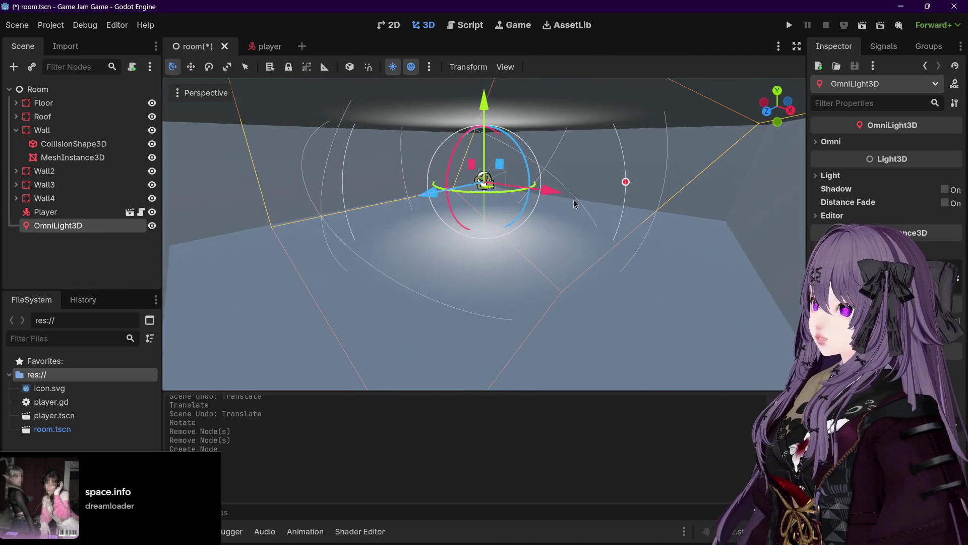
Toggle the omni light's visibility to compare, readjust its height, and run the game.
key("KP_8")
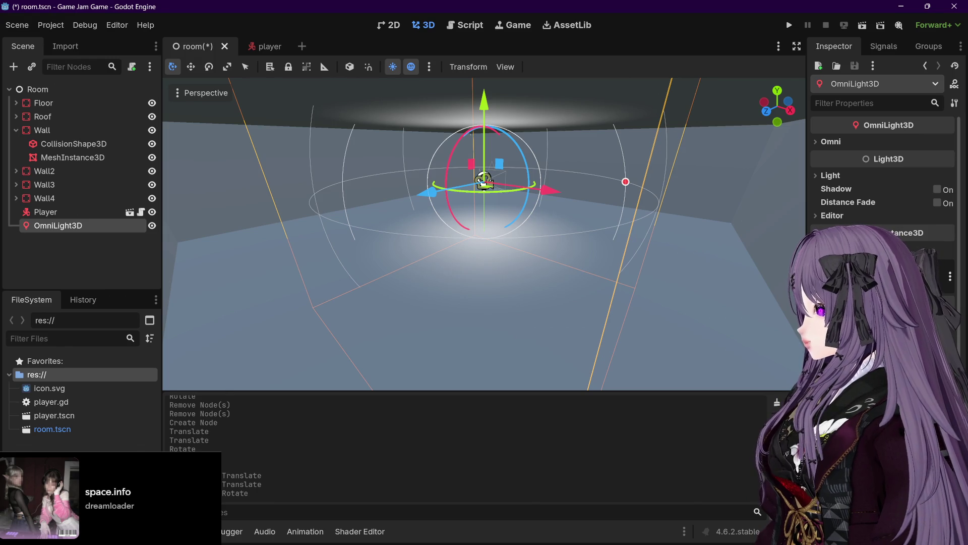
left_click_drag(577, 287, 455, 239)
scroll(449, 225, "down", 5)
left_click(152, 225)
left_click(153, 225)
mouse_move(487, 92)
left_mouse_down()
mouse_move(487, 182)
mouse_move(485, 141)
left_mouse_up()
scroll(497, 147, "down", 2)
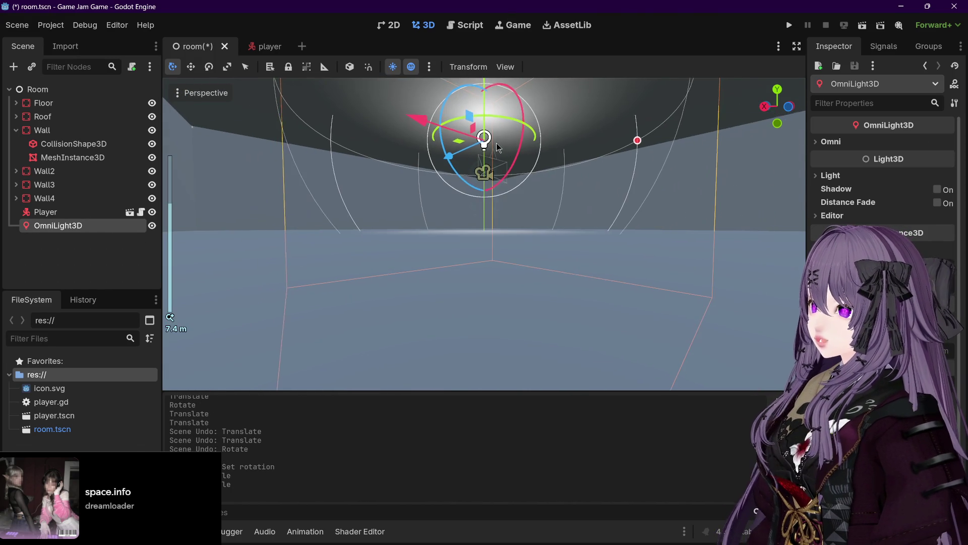
scroll(497, 147, "down", 2)
mouse_move(485, 103)
left_mouse_down()
mouse_move(484, 93)
mouse_move(561, 225)
mouse_move(530, 189)
left_mouse_up()
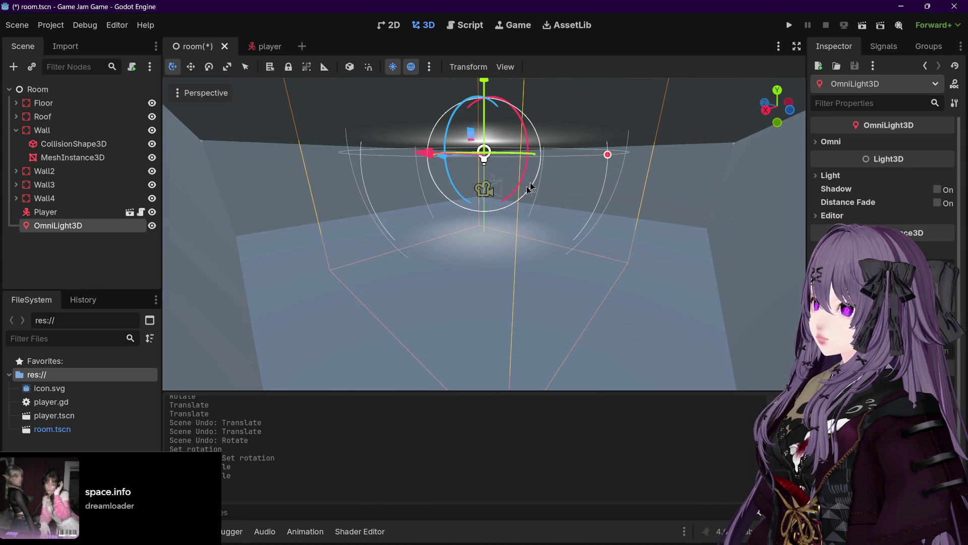
left_click(789, 24)
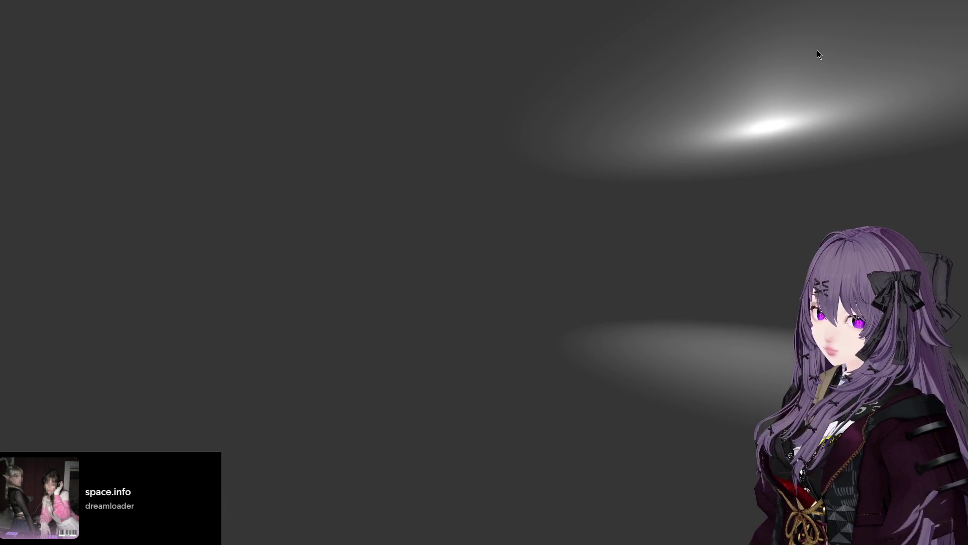
Stop the game, enable the OmniLight3D's shadows, and set its energy to about 3.22.
key("Escape")
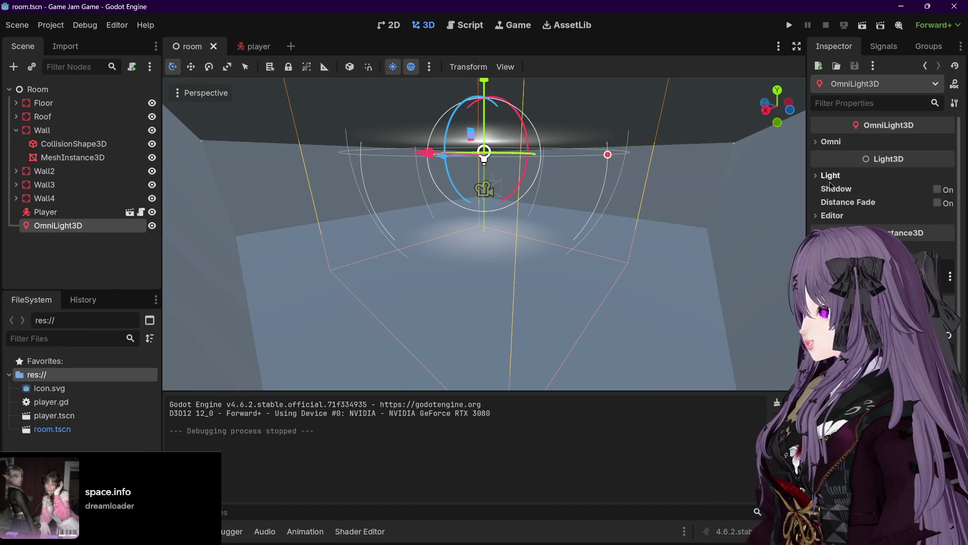
left_click(937, 189)
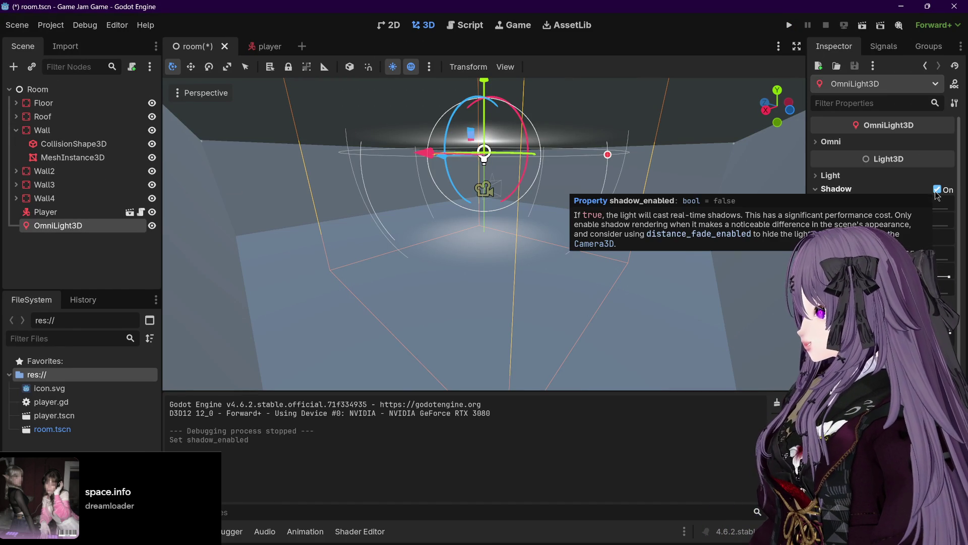
left_click(829, 176)
left_click_drag(897, 213, 923, 212)
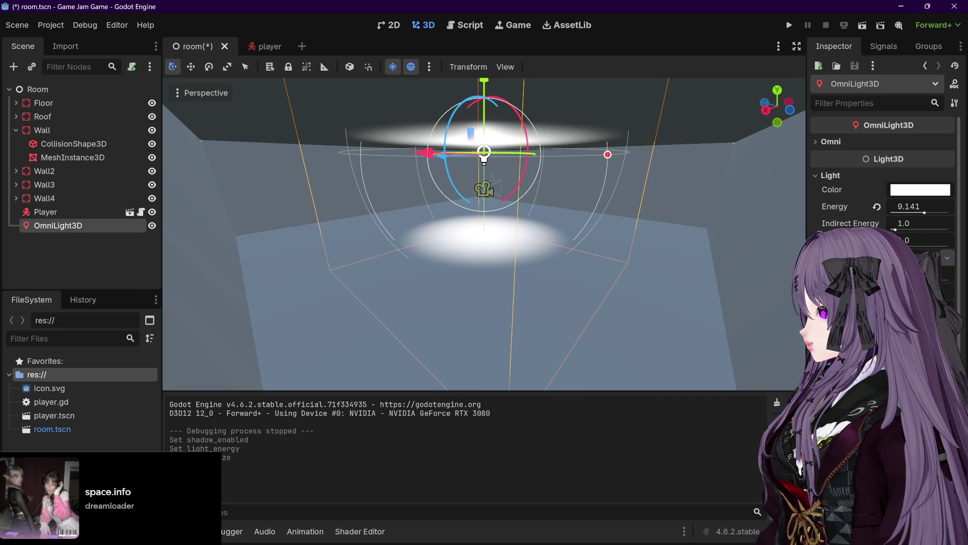
mouse_move(836, 255)
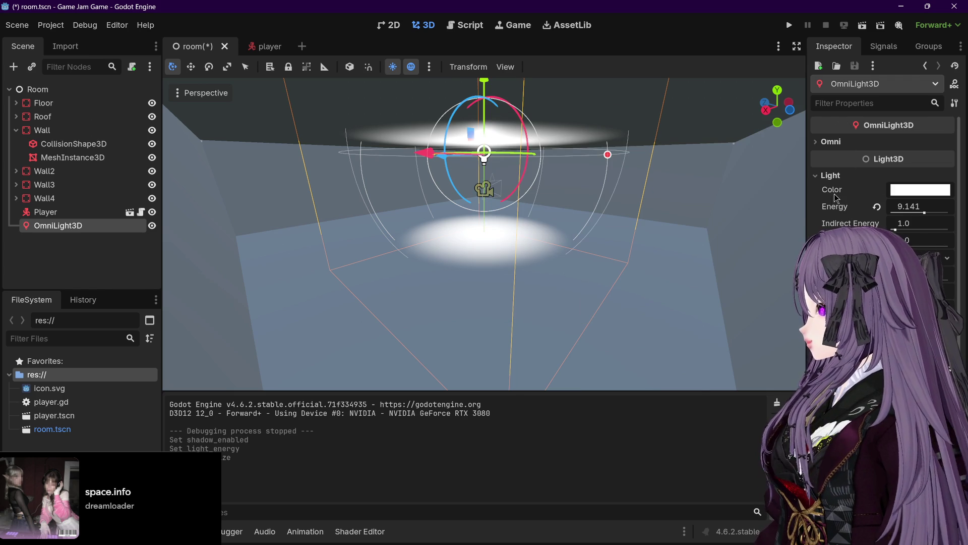
mouse_move(847, 214)
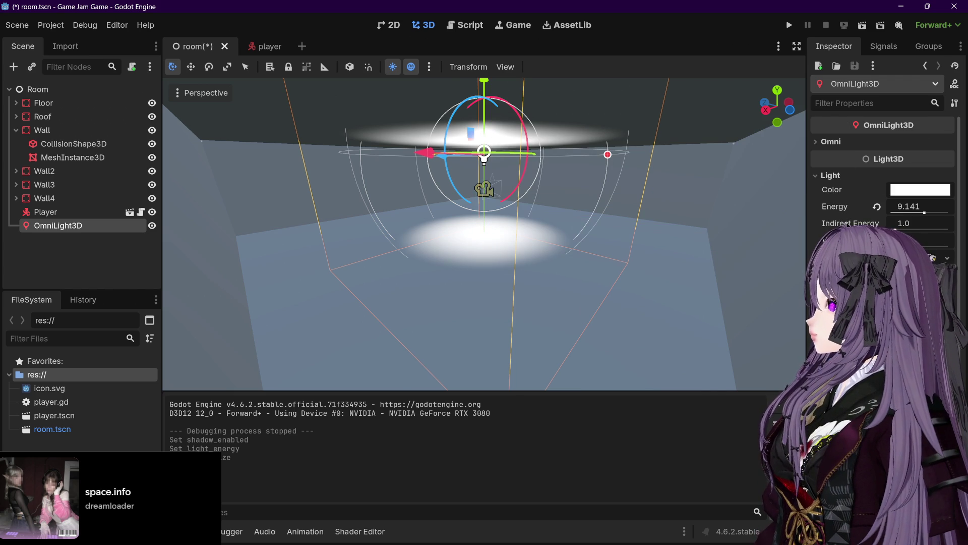
left_click_drag(892, 229, 899, 230)
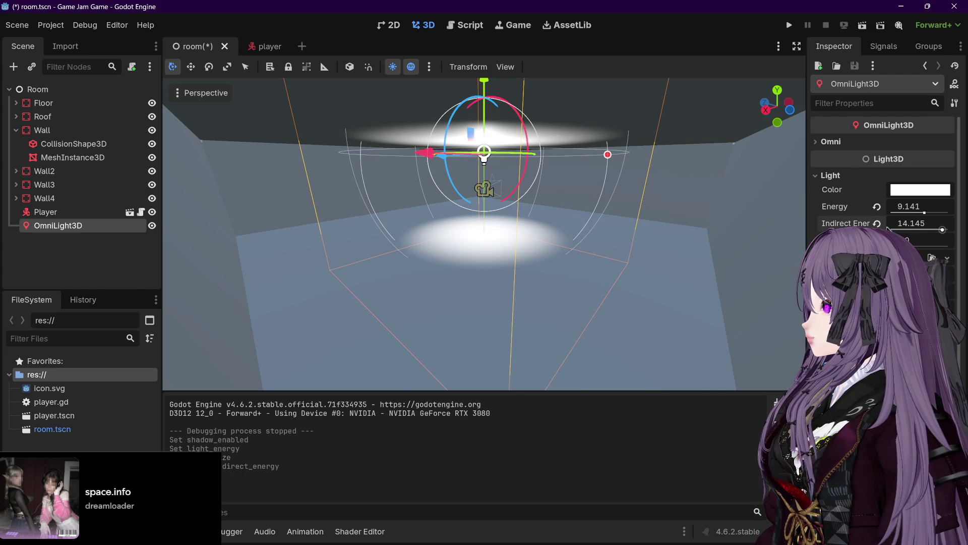
left_click(877, 207)
left_click_drag(896, 213, 904, 213)
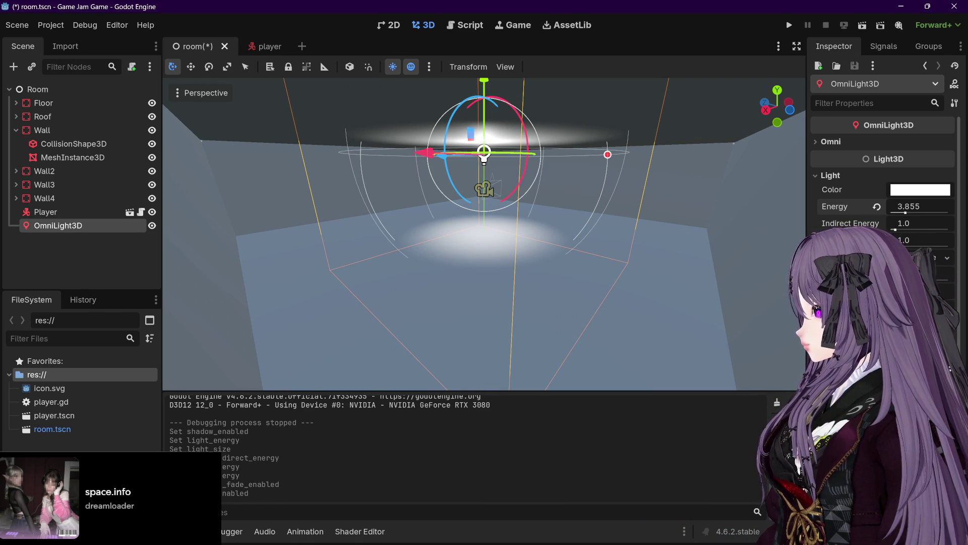
Set the omni light's range to about 15, attenuation 1.0, shadow mode Cube, and save.
scroll(882, 202, "down", 10)
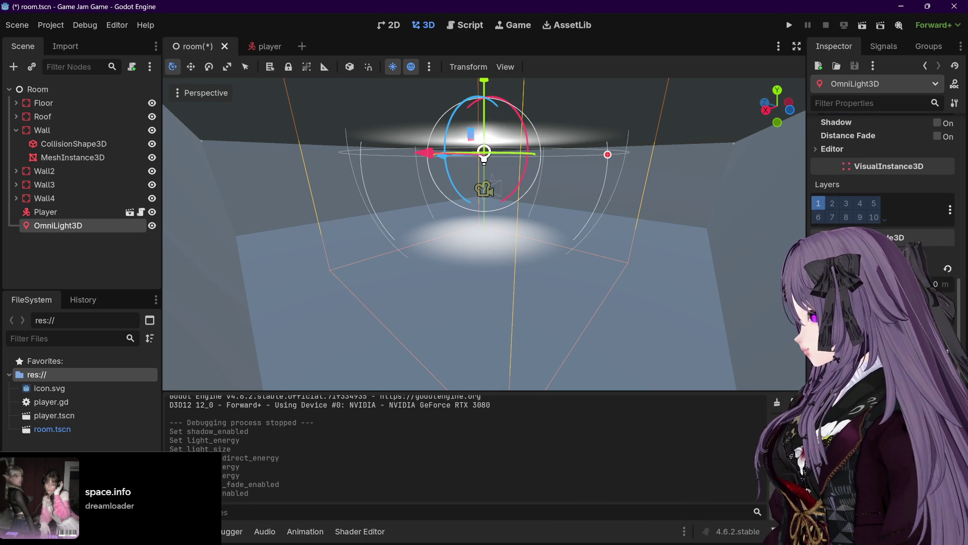
scroll(882, 201, "up", 10)
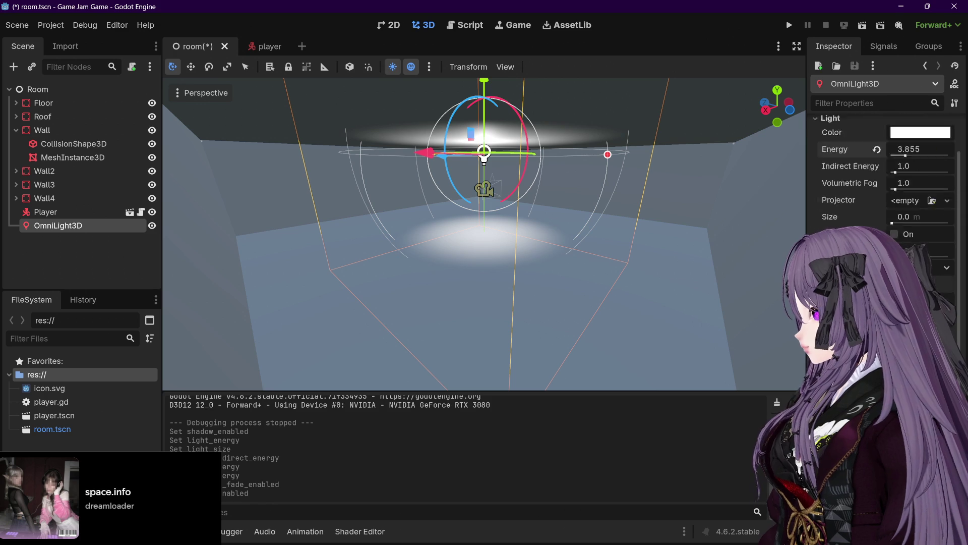
left_click(818, 143)
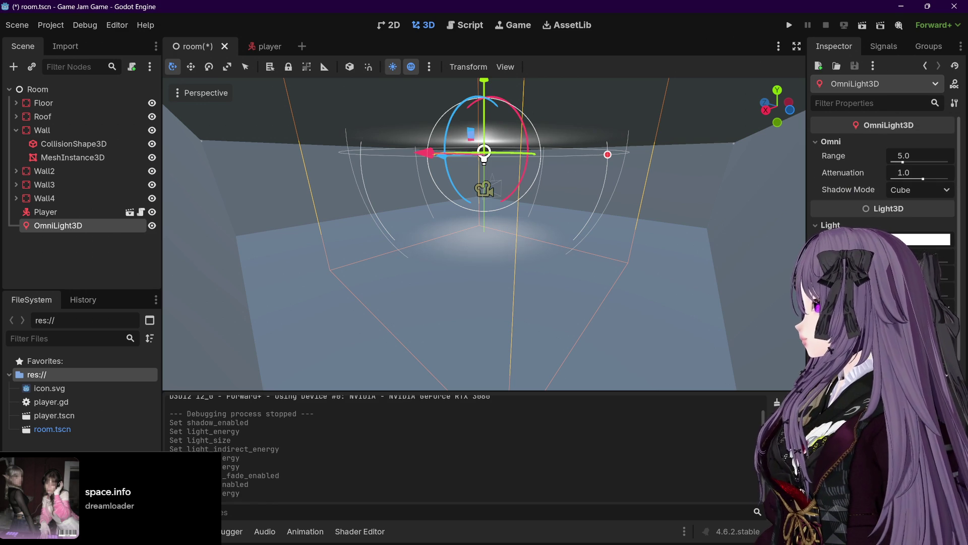
mouse_move(902, 161)
left_mouse_down()
mouse_move(933, 179)
mouse_move(900, 181)
mouse_move(927, 179)
left_mouse_up()
left_click(877, 172)
left_click(915, 189)
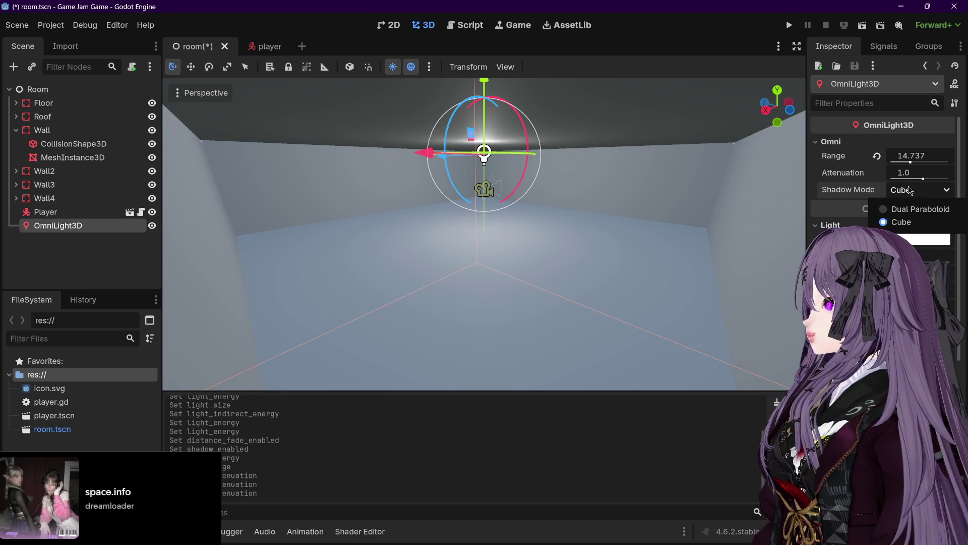
left_click(907, 208)
left_click(910, 193)
left_click(904, 219)
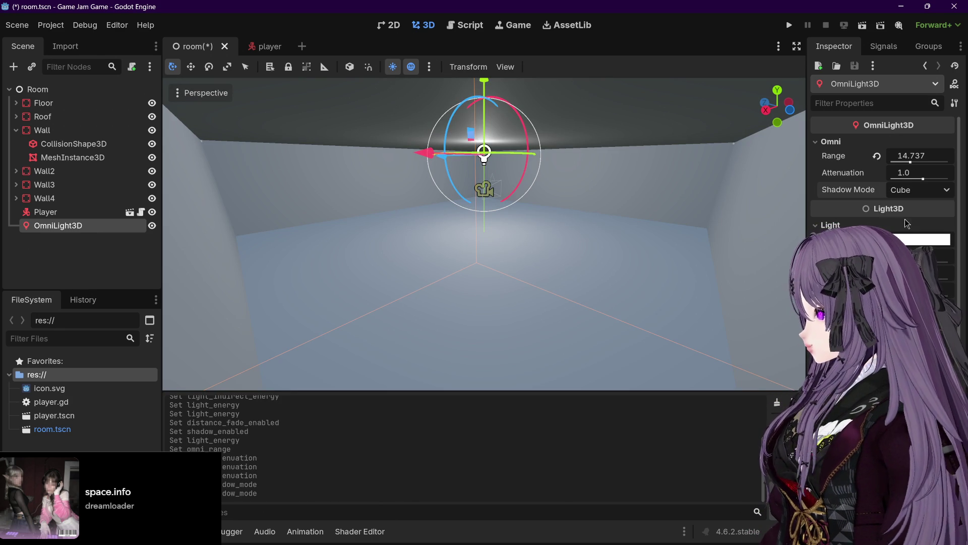
mouse_move(909, 162)
left_mouse_down()
mouse_move(898, 162)
mouse_move(911, 164)
left_mouse_up()
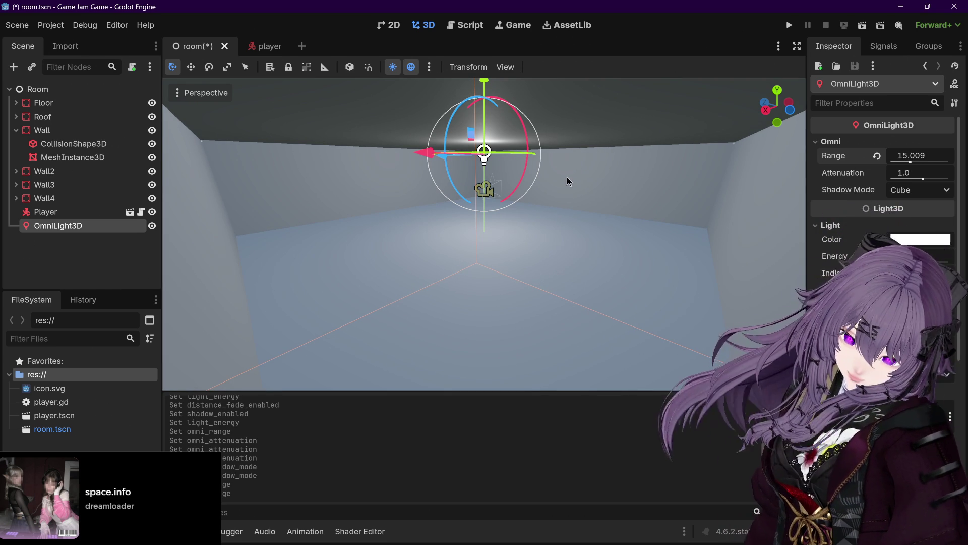
key("ctrl+s")
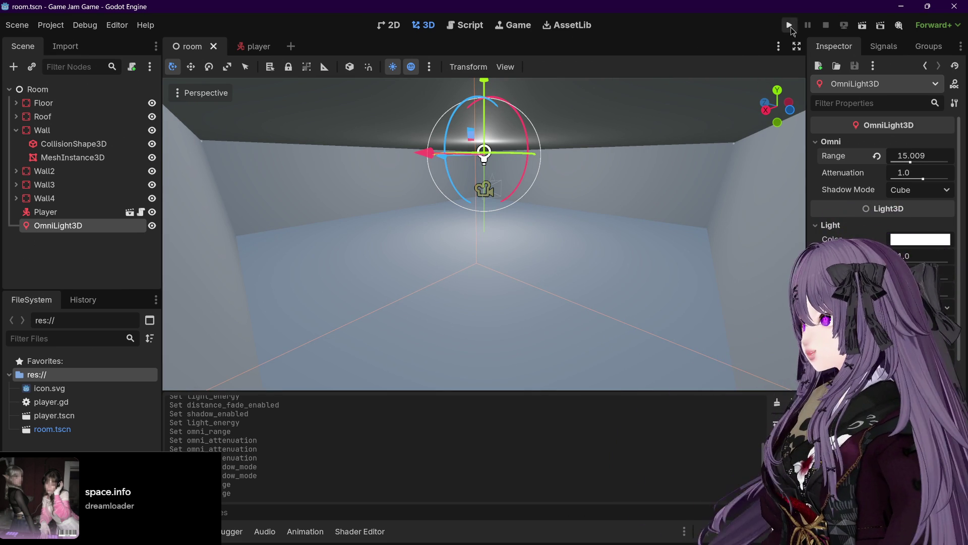
left_click(789, 24)
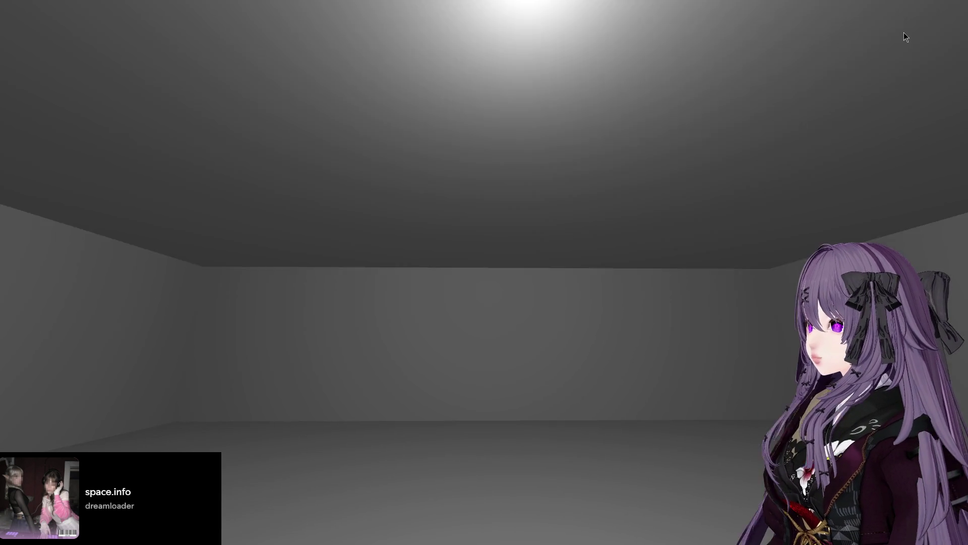
mouse_move(903, 52)
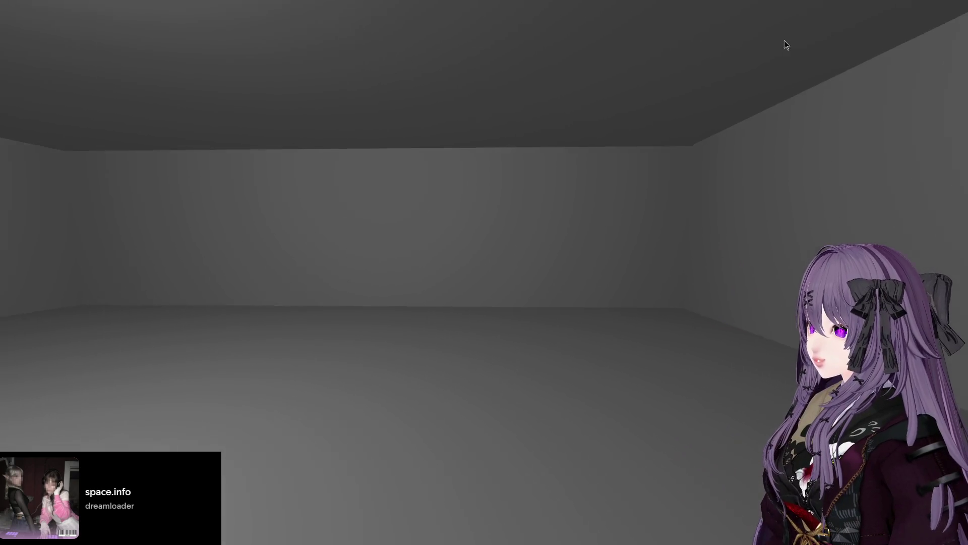
mouse_move(745, 49)
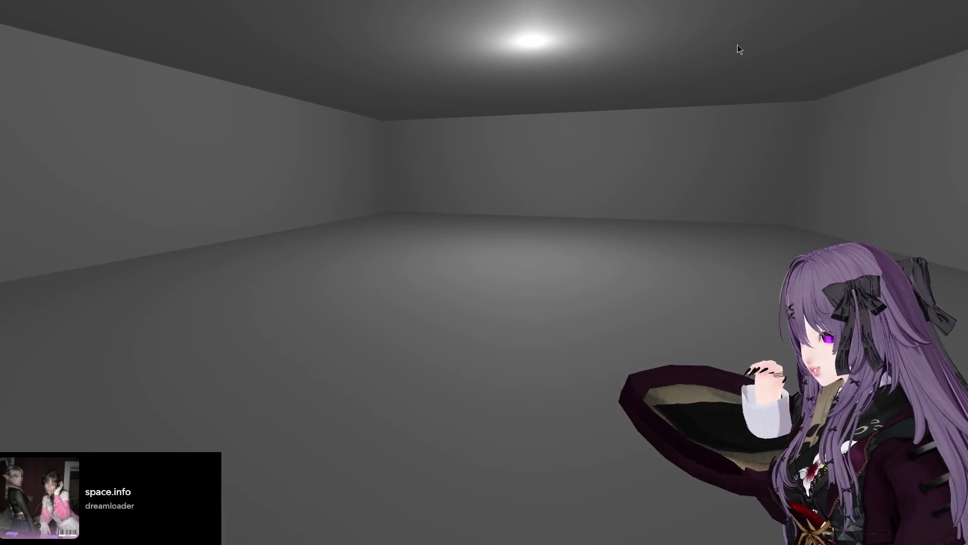
mouse_move(737, 44)
left_mouse_down()
mouse_move(711, 48)
mouse_move(745, 43)
mouse_move(670, 47)
mouse_move(827, 46)
left_mouse_up()
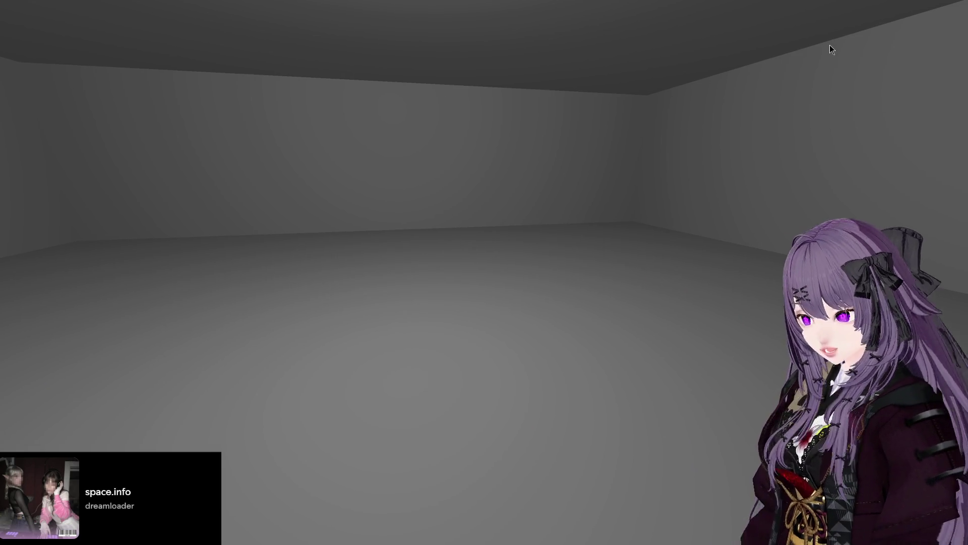
mouse_move(830, 44)
left_mouse_down()
mouse_move(877, 41)
mouse_move(915, 56)
mouse_move(939, 29)
mouse_move(939, 39)
mouse_move(967, 48)
left_mouse_up()
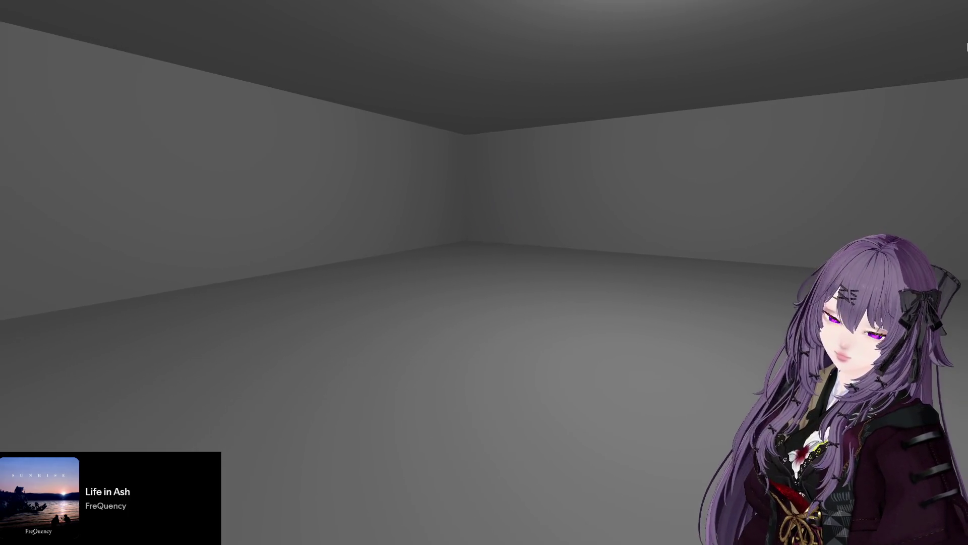
mouse_move(967, 48)
left_mouse_down()
mouse_move(944, 26)
mouse_move(892, 54)
mouse_move(796, 49)
mouse_move(895, 48)
mouse_move(811, 54)
mouse_move(849, 86)
mouse_move(840, 152)
left_mouse_up()
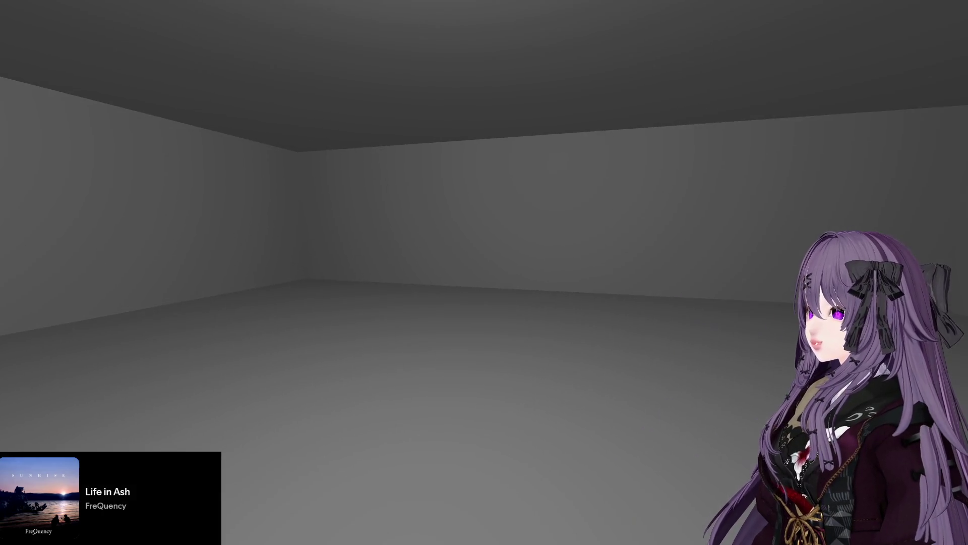
key("F8")
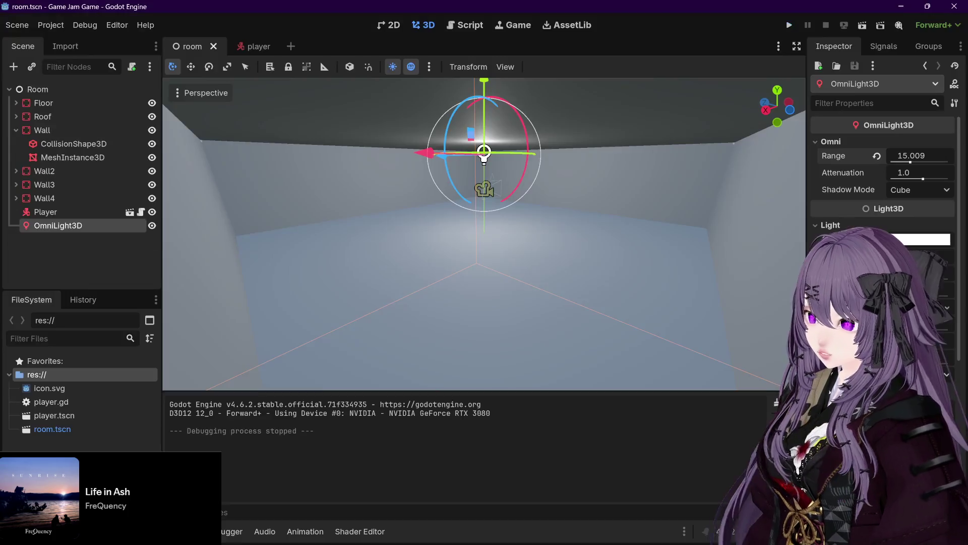
Set the project window mode to Exclusive Fullscreen and test-run the game, then quit with F8.
left_click(55, 26)
left_click(64, 40)
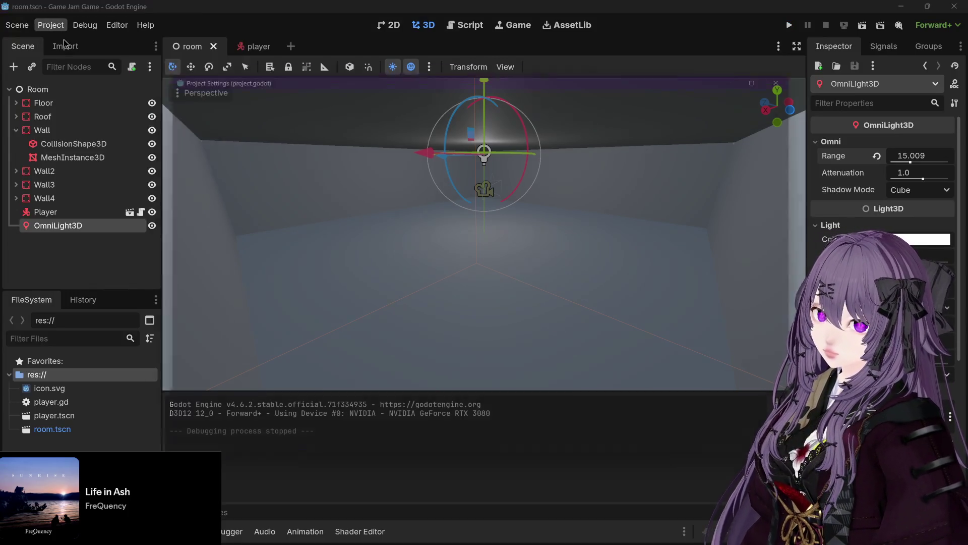
left_click(240, 84)
left_click(311, 89)
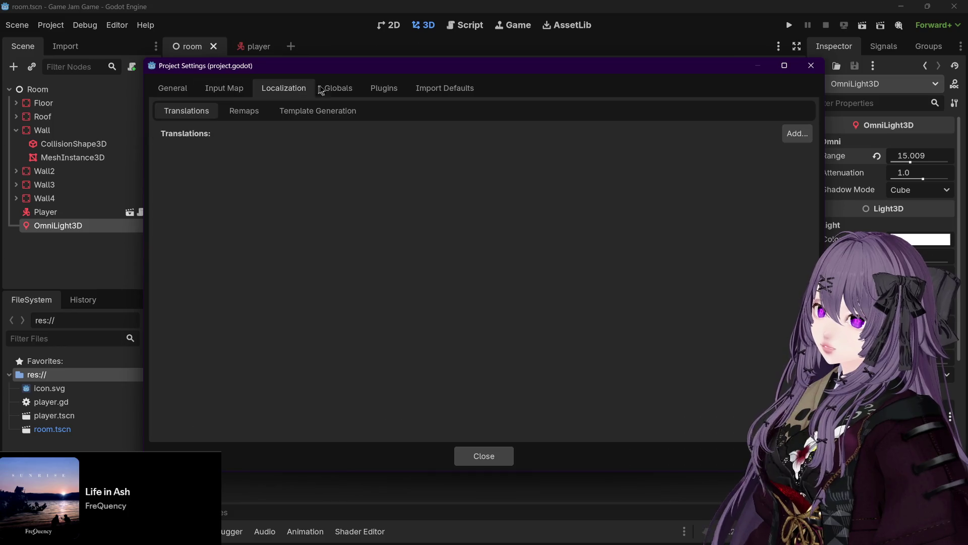
left_click(176, 88)
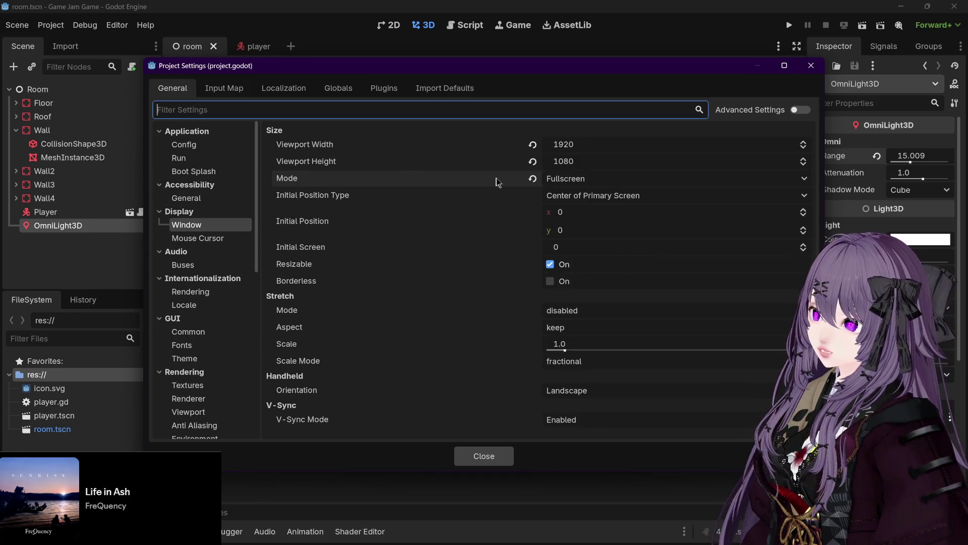
left_click(561, 179)
left_click(591, 249)
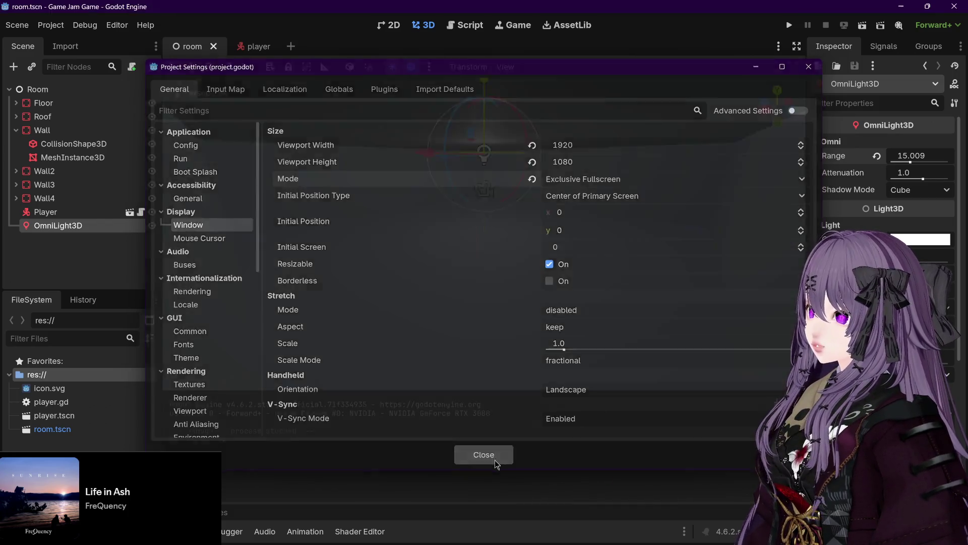
left_click(495, 460)
left_click(789, 28)
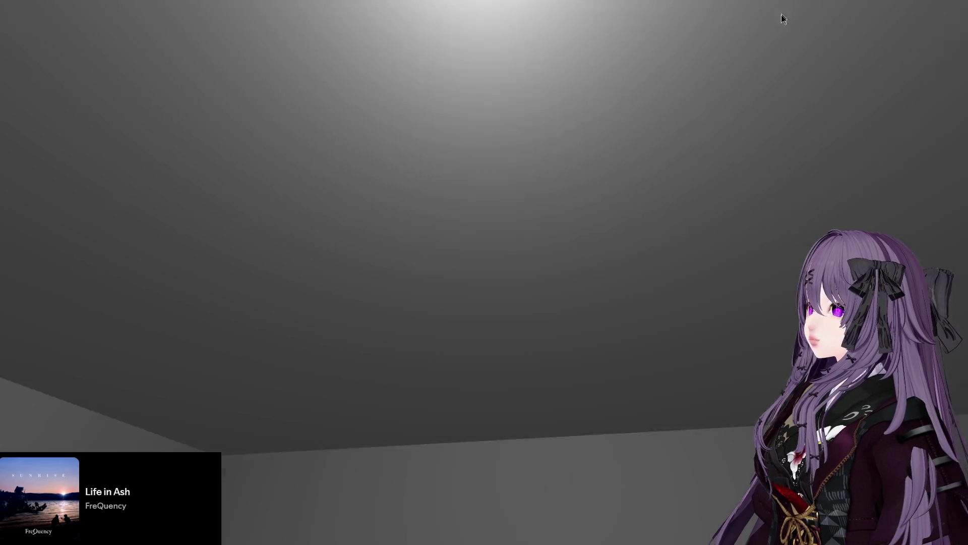
key("F8")
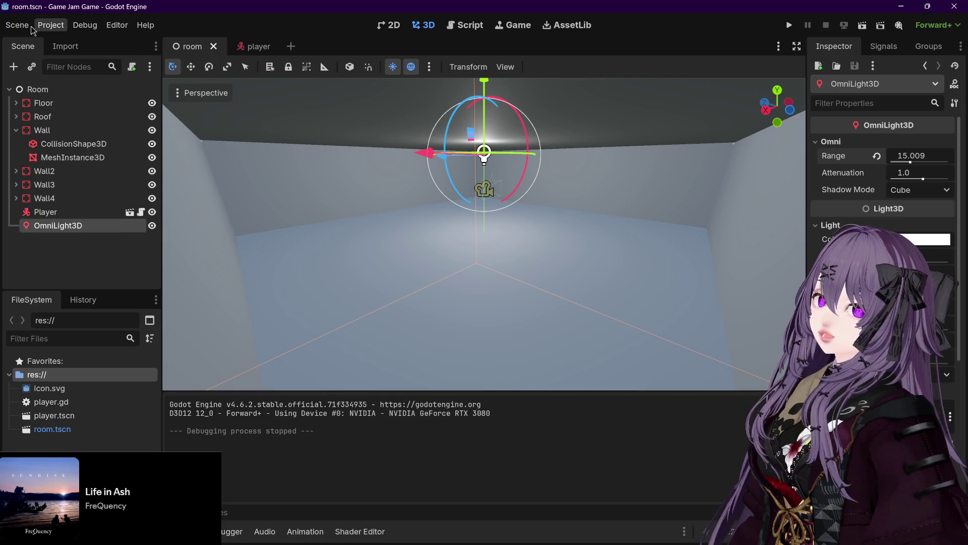
Change the project window mode to Maximized in Project Settings, glancing at the mouse cursor settings.
left_click(49, 26)
left_click(78, 43)
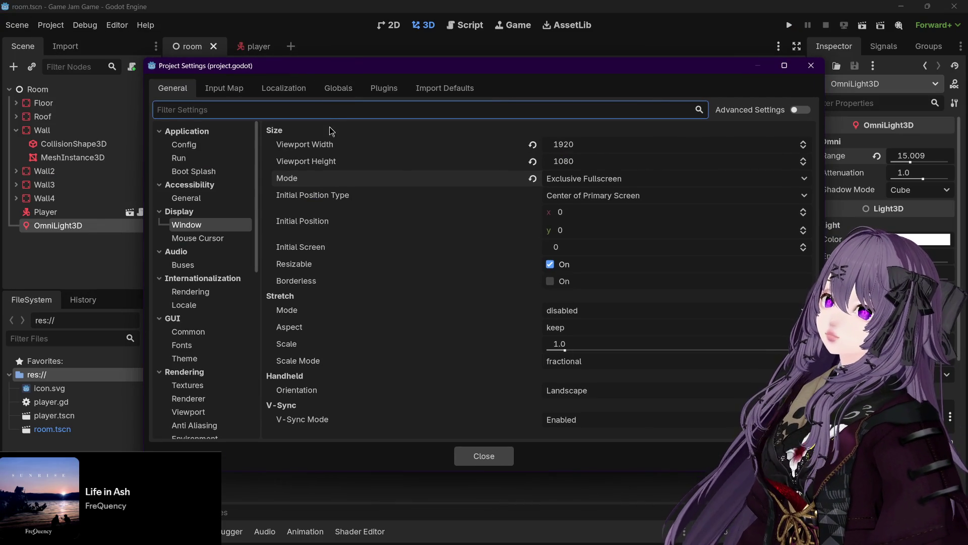
left_click(558, 179)
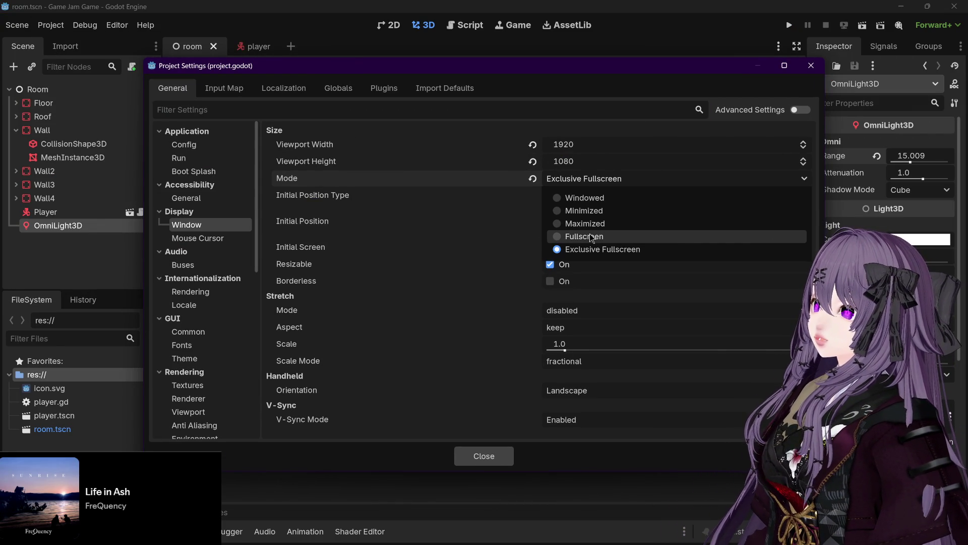
left_click(591, 237)
left_click(580, 179)
left_click(582, 225)
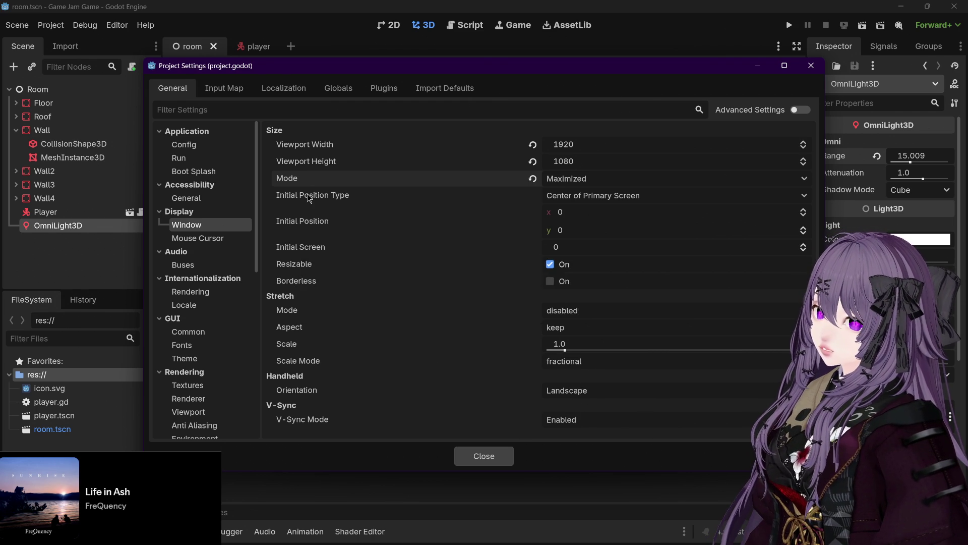
left_click(206, 240)
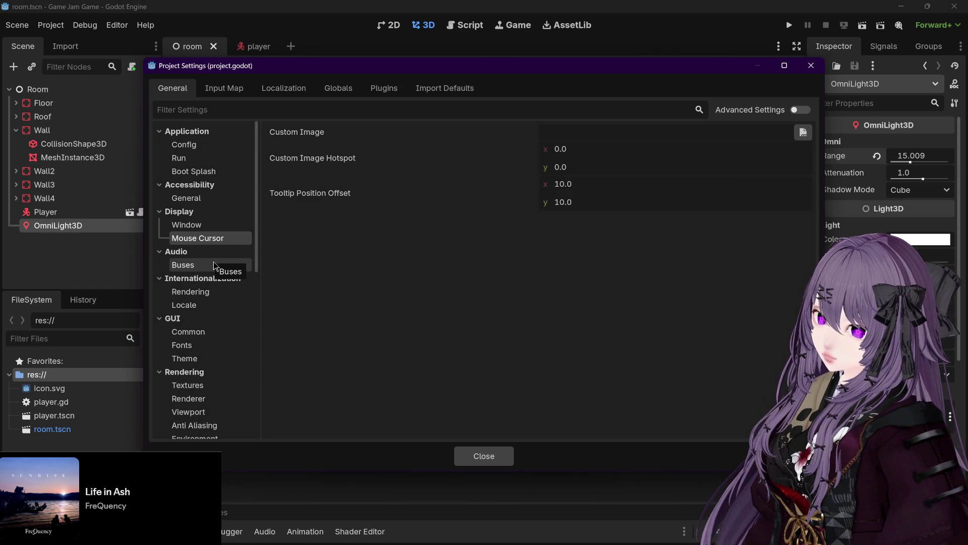
scroll(215, 265, "down", 3)
scroll(215, 265, "down", 3)
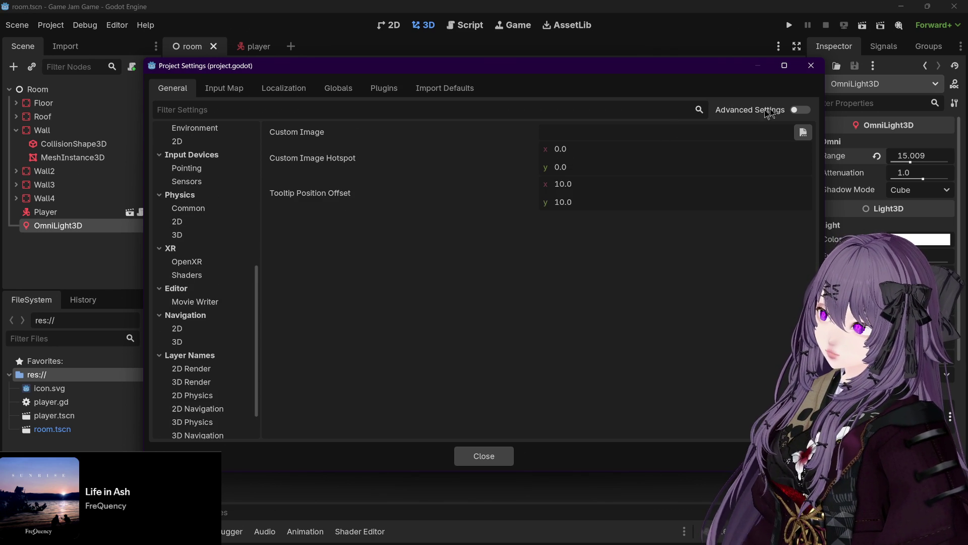
left_click(811, 66)
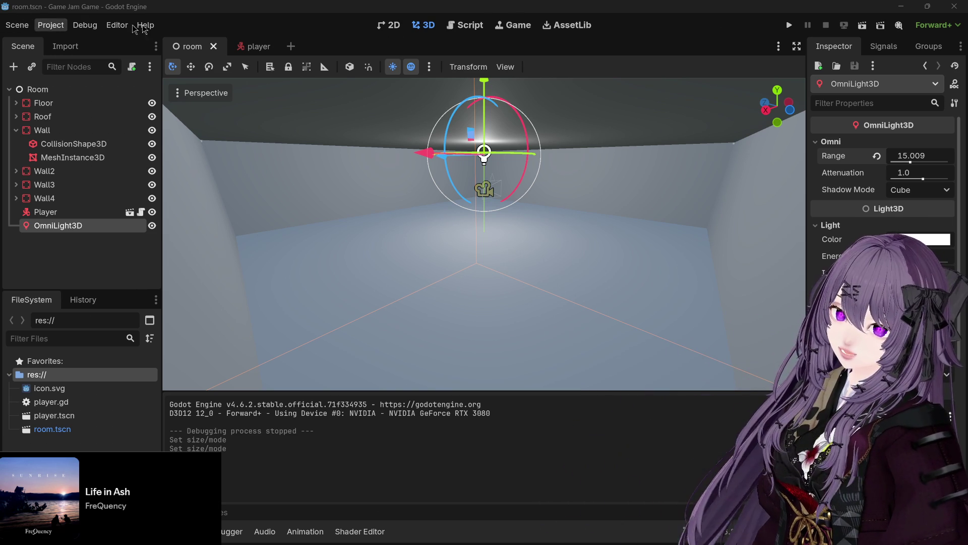
Test-run the game in a maximized window and quit it with Alt+F4.
left_click(788, 26)
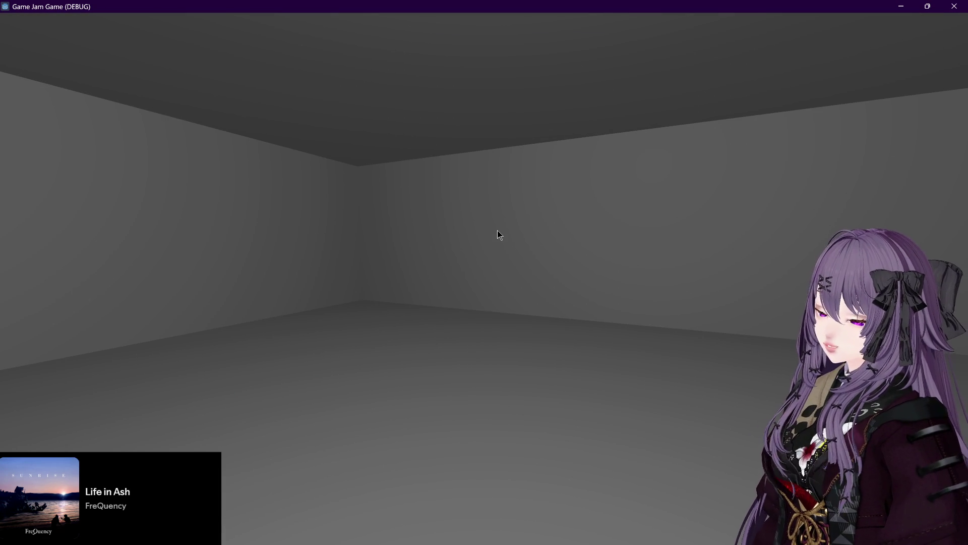
key("alt+F4")
left_click(51, 26)
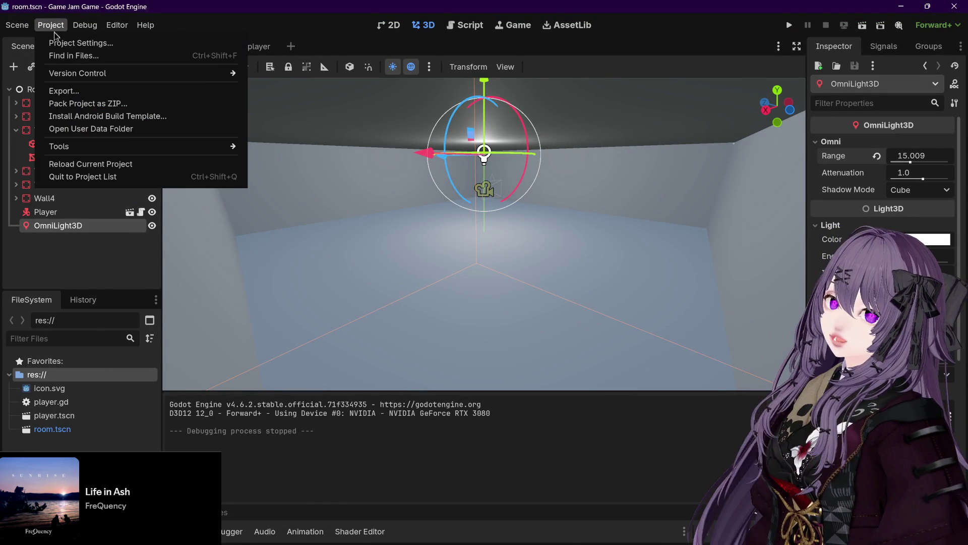
Filter Project Settings for 'mouse' and view the Pointing, Jolt Physics 3D and network limits sections.
left_click(75, 42)
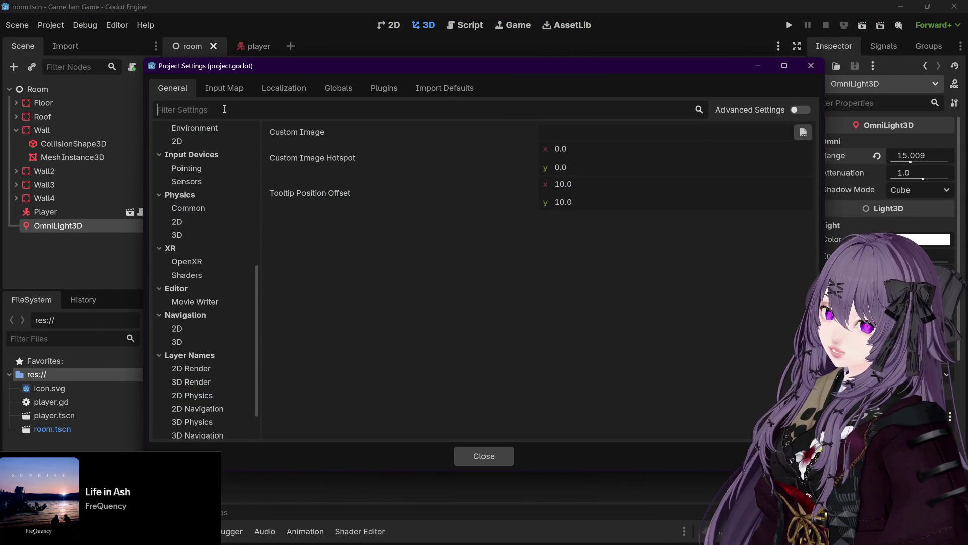
type("passwo")
key("BackSpace")
key("BackSpace")
key("BackSpace")
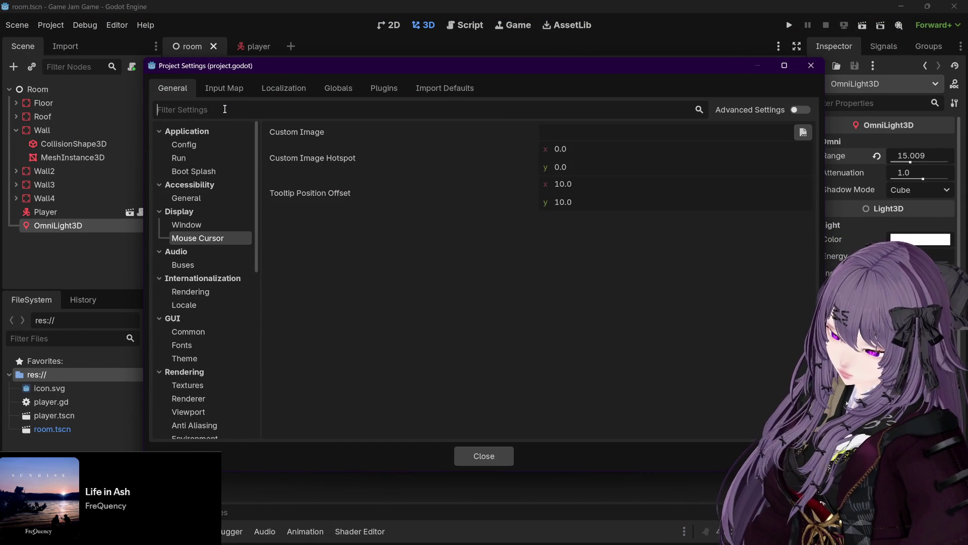
type("mouse")
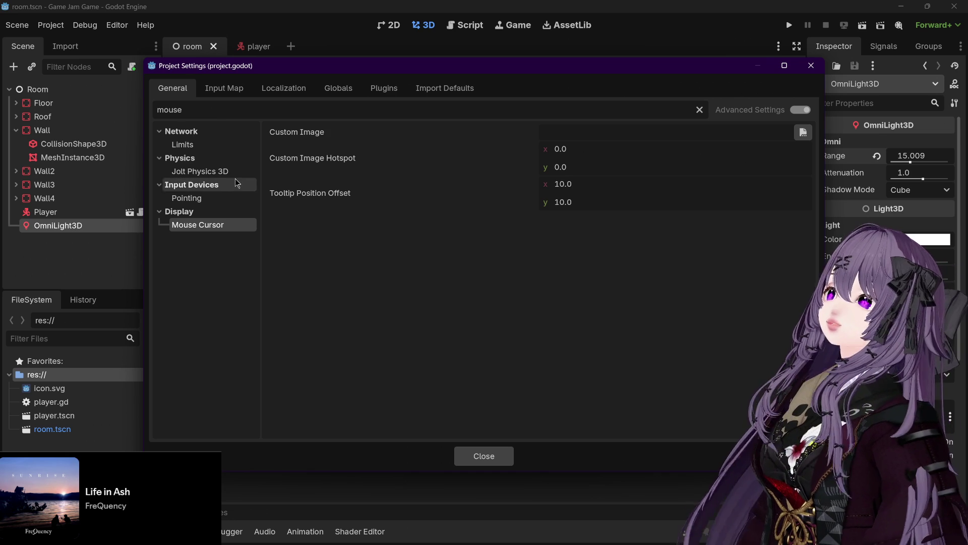
left_click(201, 204)
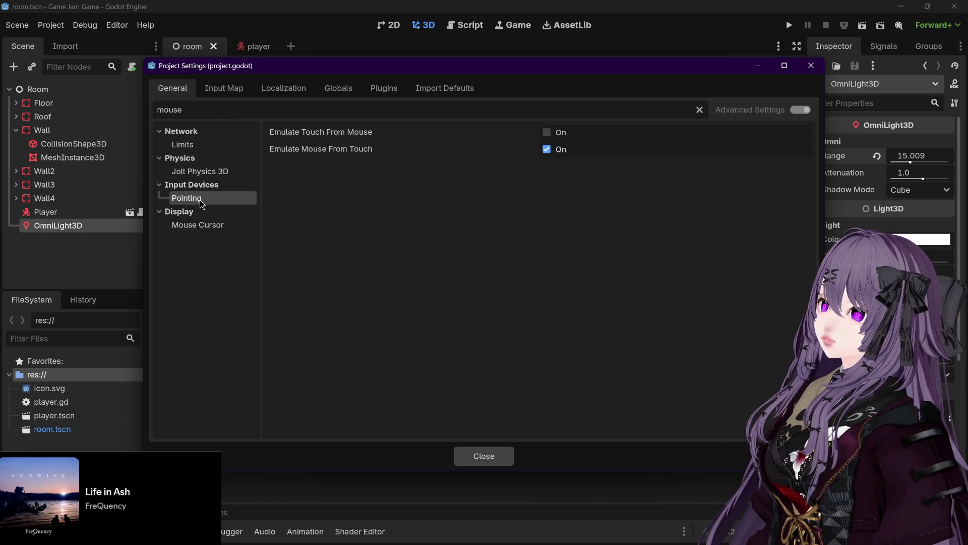
left_click(192, 171)
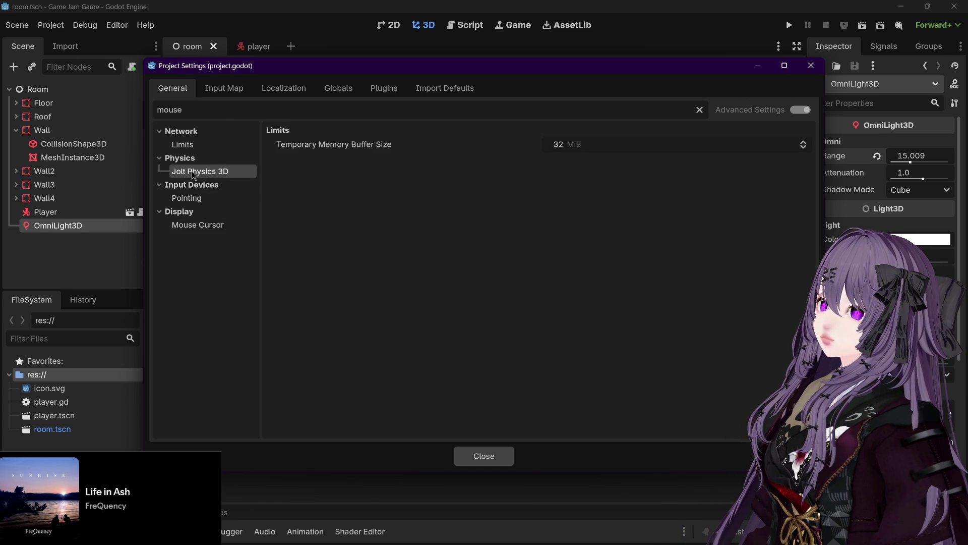
left_click(190, 149)
Look through the Input Map, Autoload, Plugins and Import Defaults tabs, then close Project Settings.
left_click(224, 88)
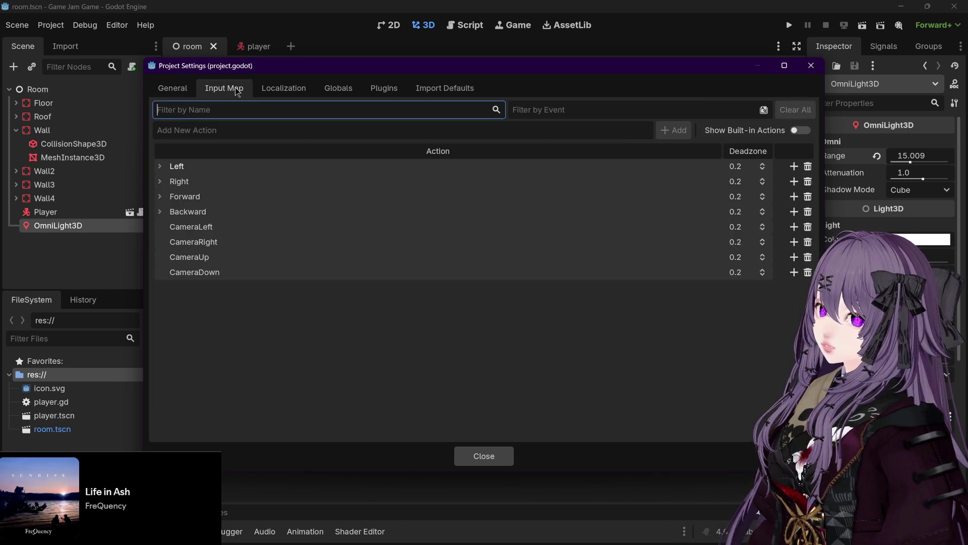
left_click(337, 89)
left_click(383, 89)
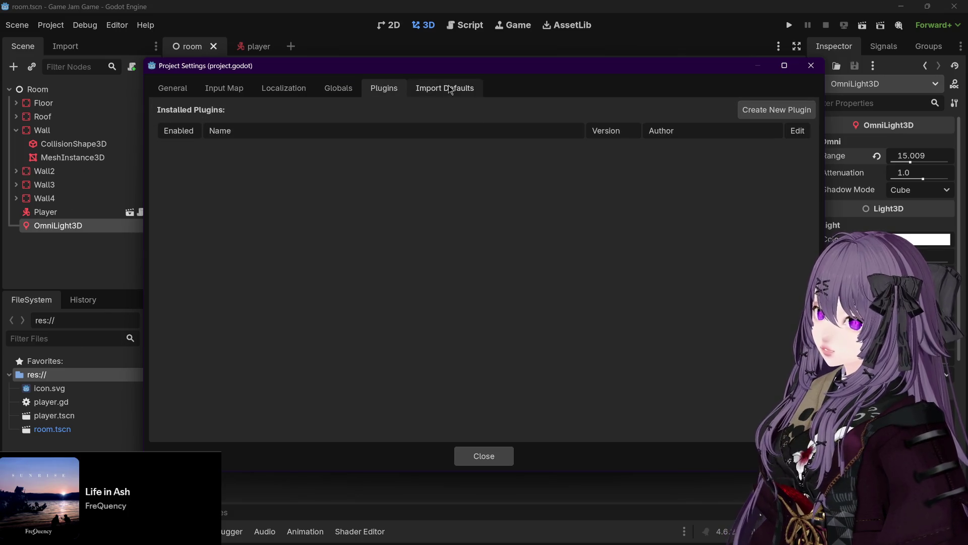
left_click(449, 87)
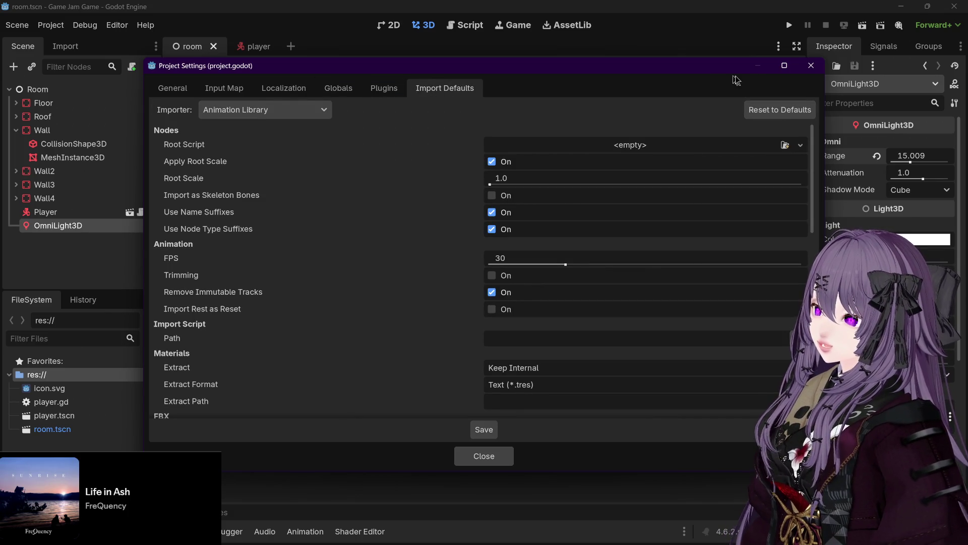
left_click(811, 66)
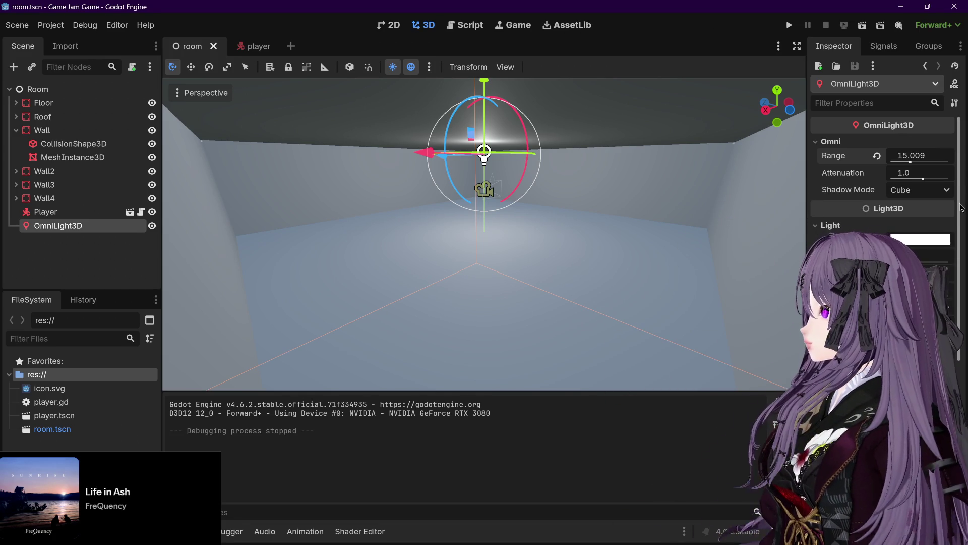
Zoom and orbit around the room, including a straight right-side view, to look at the walls and ceiling.
scroll(882, 202, "down", 10)
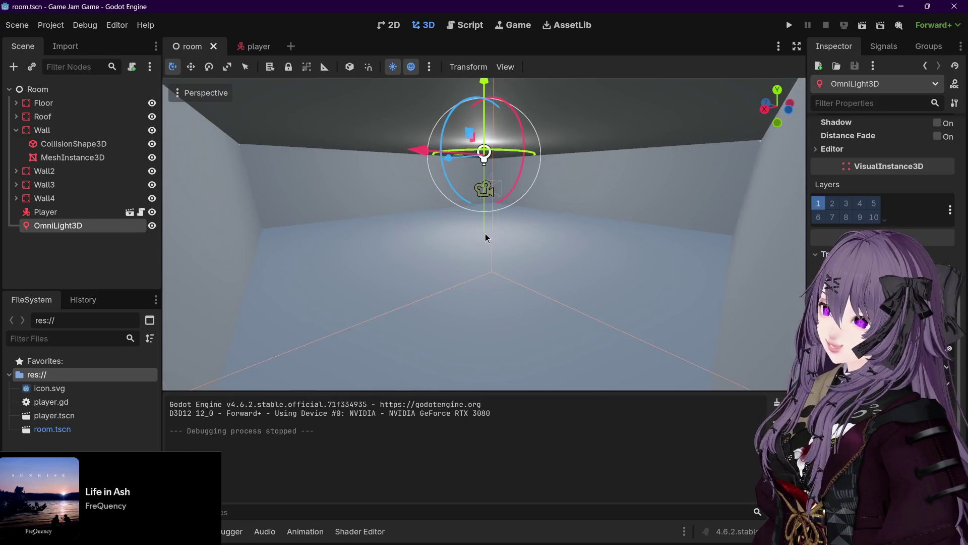
scroll(486, 234, "down", 2)
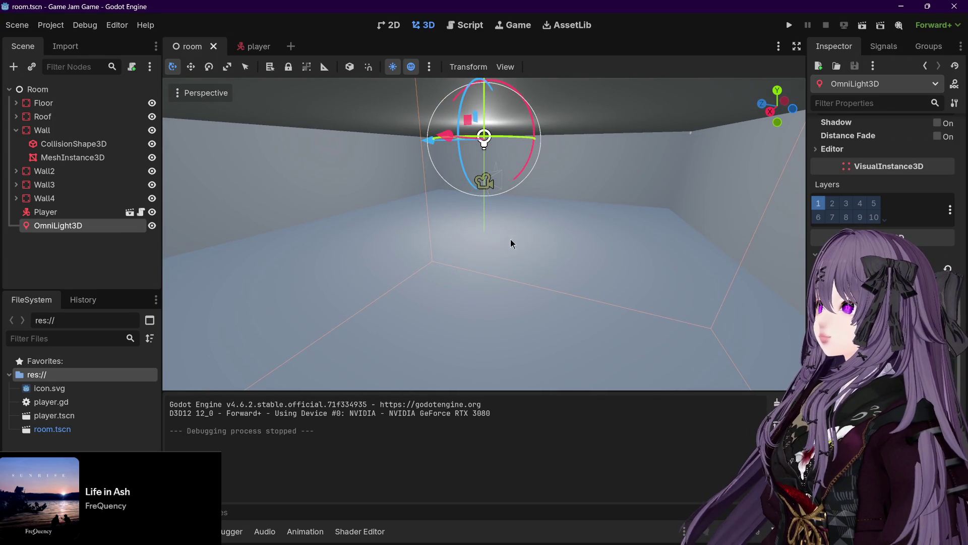
key("w")
scroll(585, 208, "up", 3)
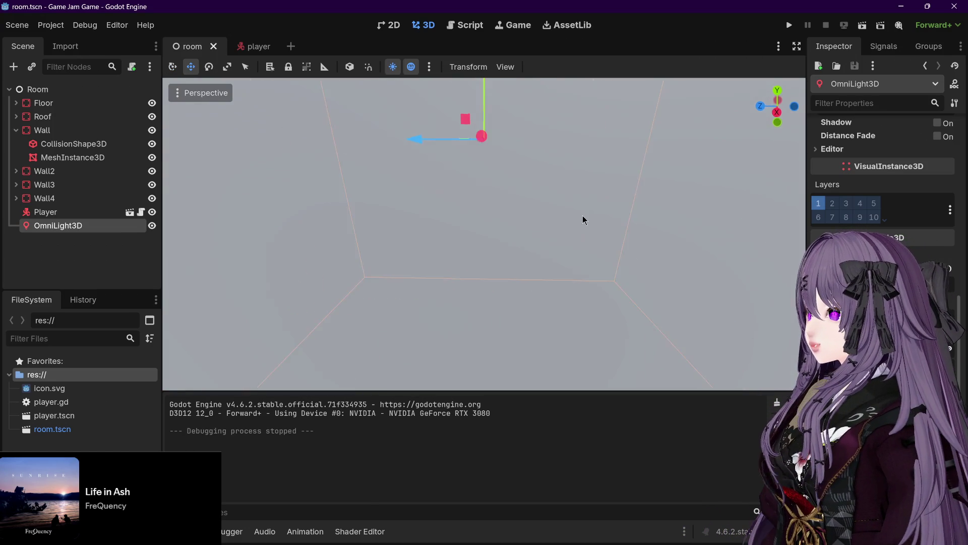
scroll(583, 216, "up", 3)
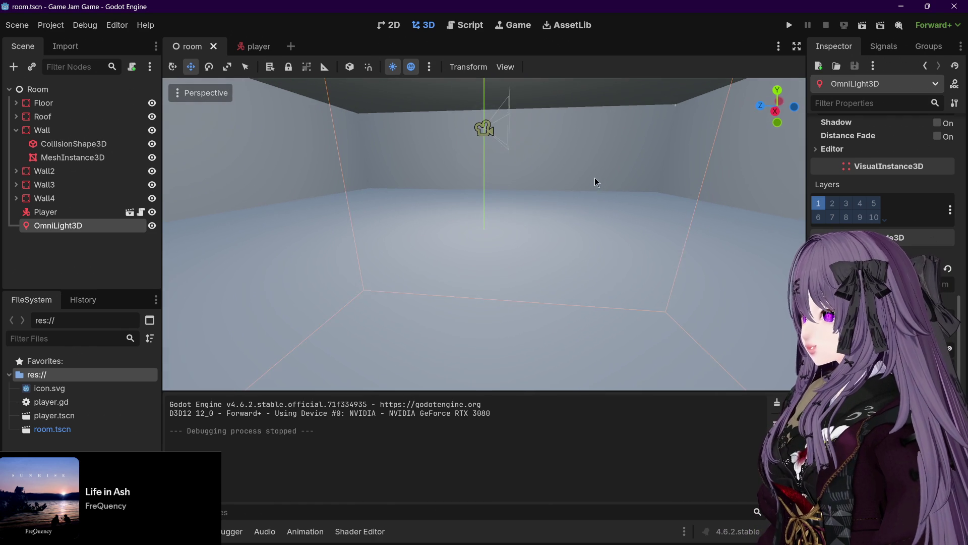
left_click_drag(612, 170, 528, 220)
scroll(528, 220, "up", 10)
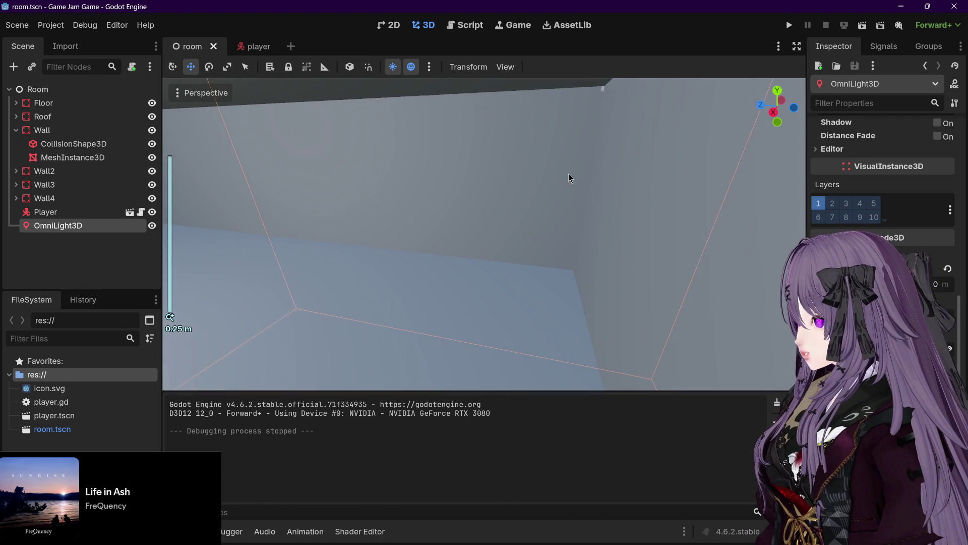
scroll(569, 178, "up", 1)
mouse_move(568, 177)
left_mouse_down()
mouse_move(604, 161)
mouse_move(468, 162)
mouse_move(546, 166)
mouse_move(397, 170)
mouse_move(431, 181)
mouse_move(391, 179)
left_mouse_up()
scroll(407, 183, "up", 2)
scroll(413, 183, "up", 2)
key("KP_3")
scroll(398, 189, "down", 10)
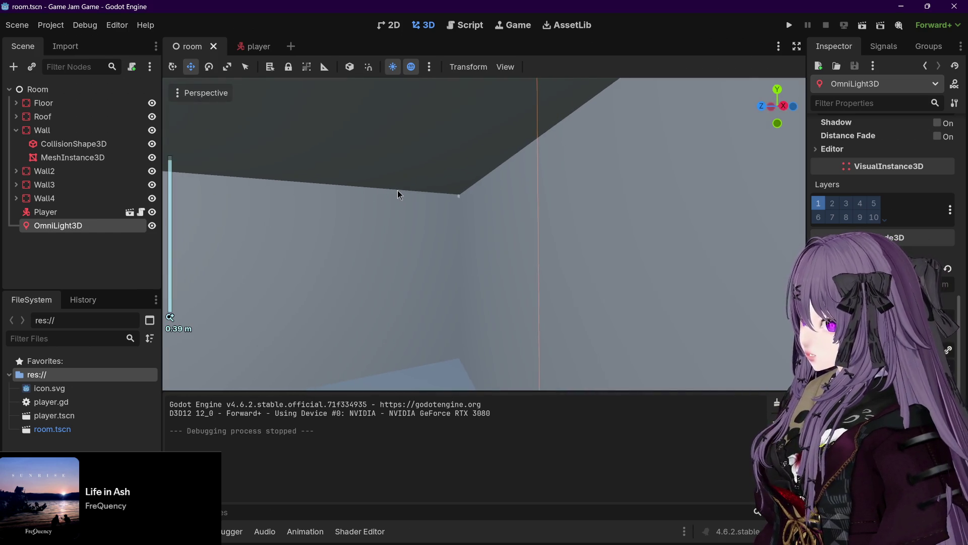
scroll(398, 194, "down", 10)
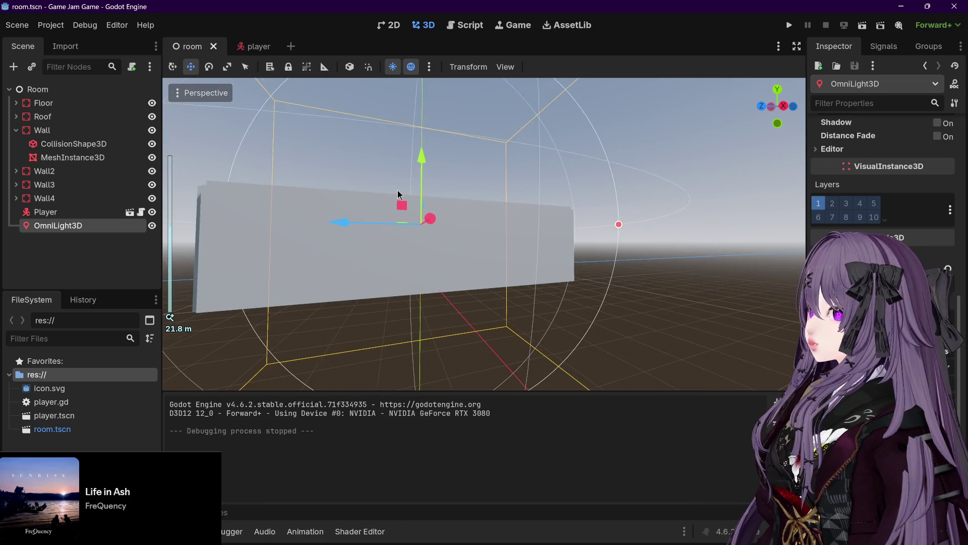
scroll(398, 191, "up", 1)
mouse_move(398, 190)
left_mouse_down()
mouse_move(391, 212)
mouse_move(458, 214)
mouse_move(383, 217)
left_mouse_up()
mouse_move(504, 224)
left_mouse_down()
mouse_move(489, 227)
mouse_move(525, 241)
mouse_move(507, 232)
mouse_move(332, 238)
mouse_move(311, 228)
left_mouse_up()
Frame the light, deselect it, orbit the room box from outside, then open the player scene.
key("f")
scroll(524, 241, "up", 5)
scroll(322, 229, "down", 1)
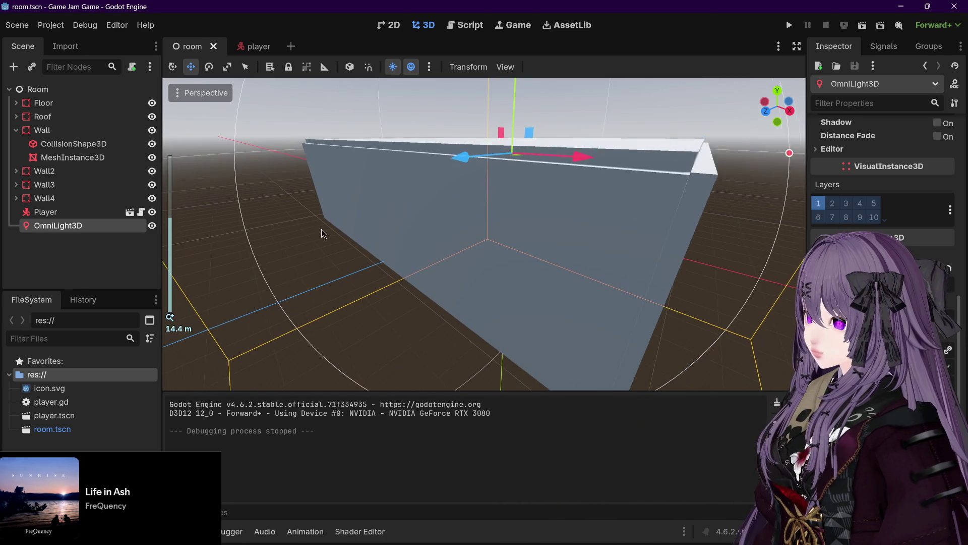
scroll(313, 228, "down", 3)
scroll(325, 220, "up", 10)
scroll(331, 233, "down", 10)
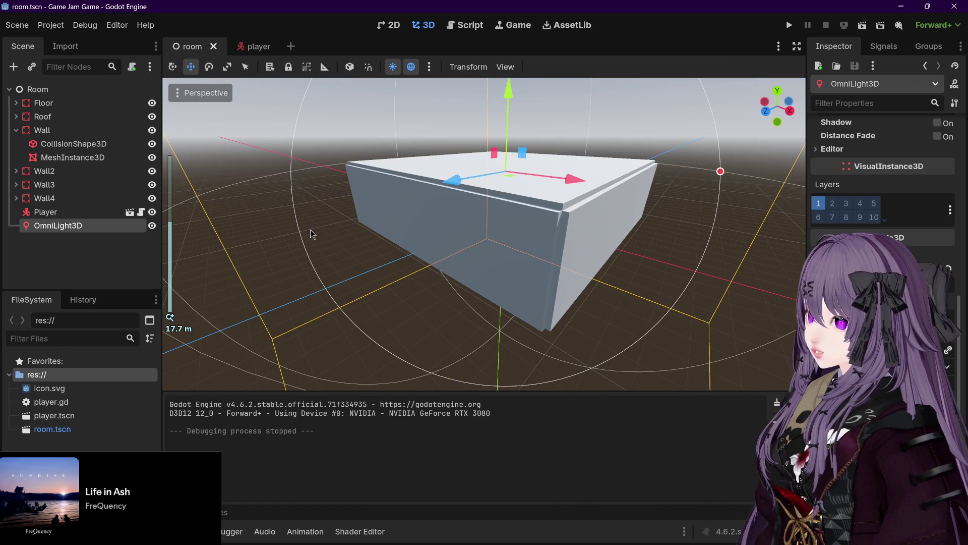
left_click(351, 235)
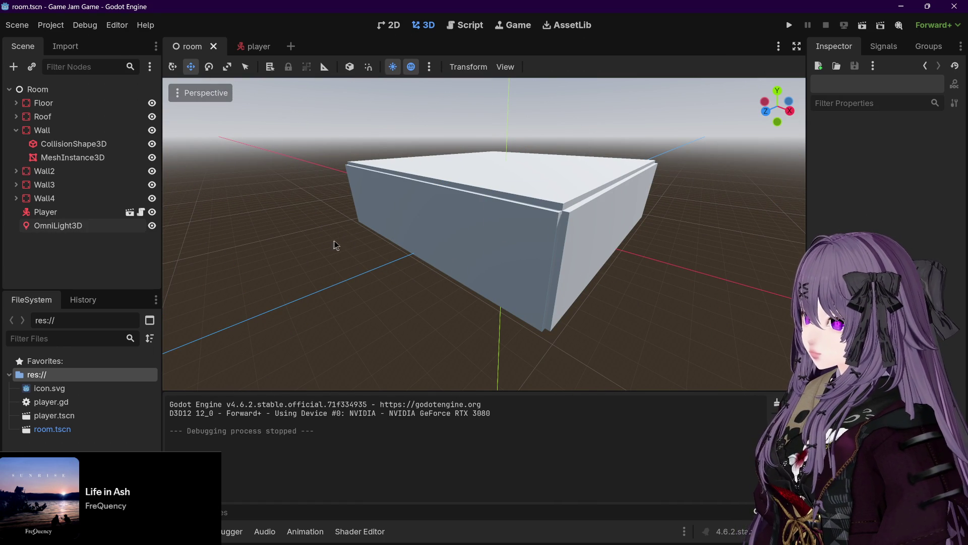
mouse_move(352, 246)
left_mouse_down()
mouse_move(333, 249)
mouse_move(354, 240)
mouse_move(346, 252)
mouse_move(440, 257)
mouse_move(488, 229)
mouse_move(407, 238)
mouse_move(478, 219)
left_mouse_up()
scroll(441, 256, "up", 5)
scroll(462, 247, "down", 5)
scroll(443, 253, "down", 8)
scroll(443, 253, "up", 6)
scroll(461, 247, "up", 10)
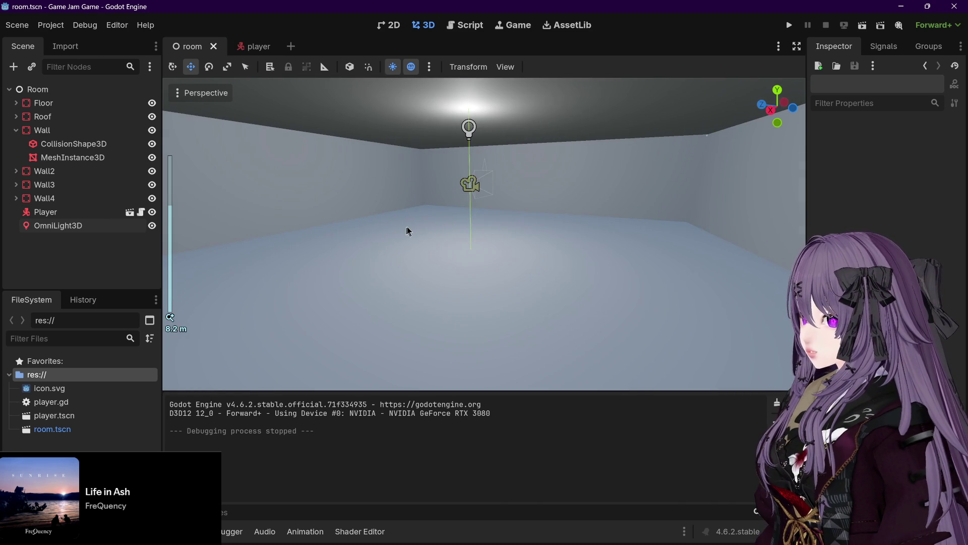
mouse_move(408, 231)
left_mouse_down()
mouse_move(380, 227)
mouse_move(492, 257)
mouse_move(465, 239)
left_mouse_up()
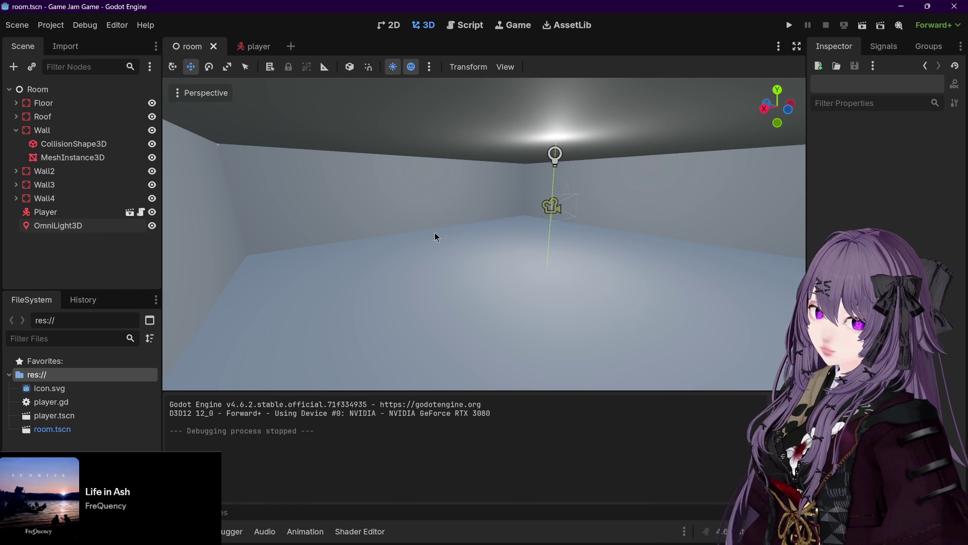
left_click(255, 47)
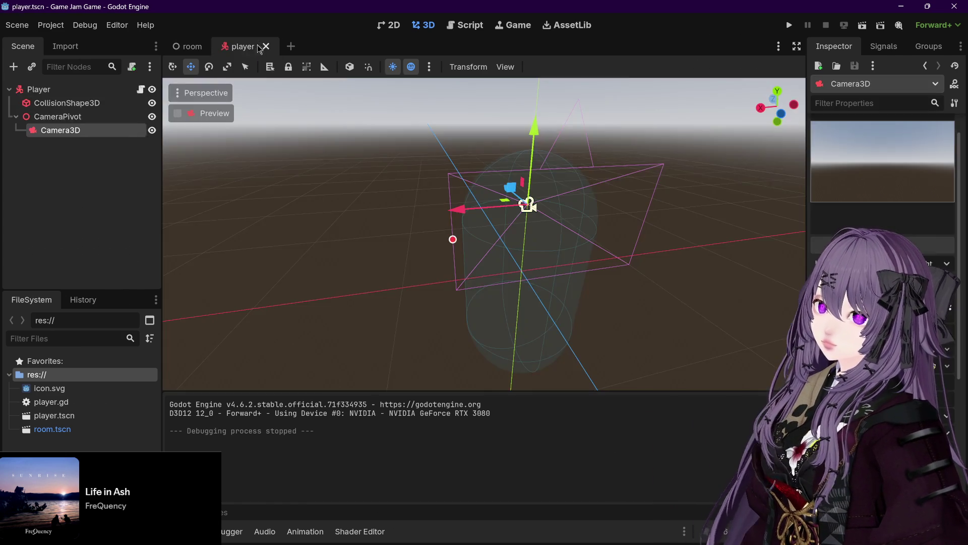
Switch from the player scene back to the room scene tab.
left_click(185, 47)
mouse_move(260, 45)
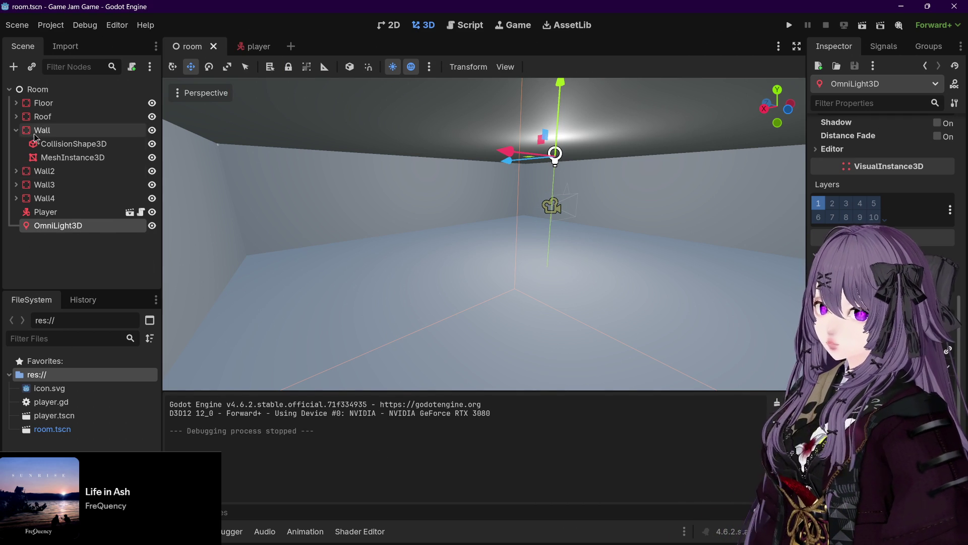
left_click(16, 131)
left_click(16, 130)
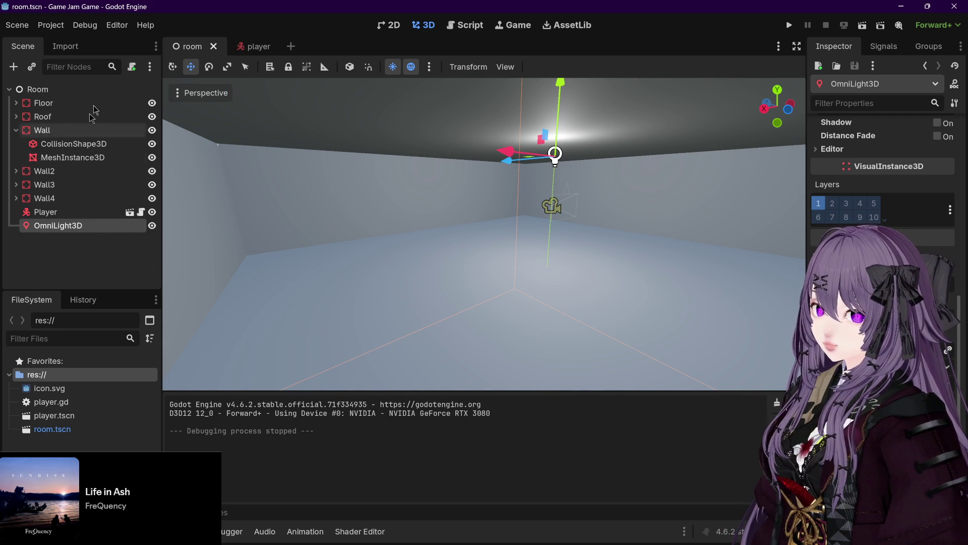
left_click(87, 64)
type("mesh")
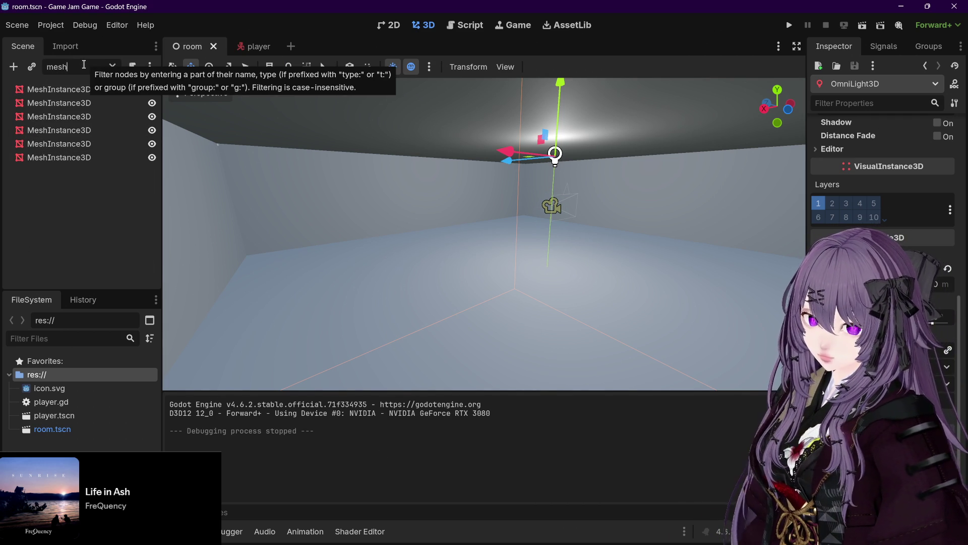
left_click(112, 66)
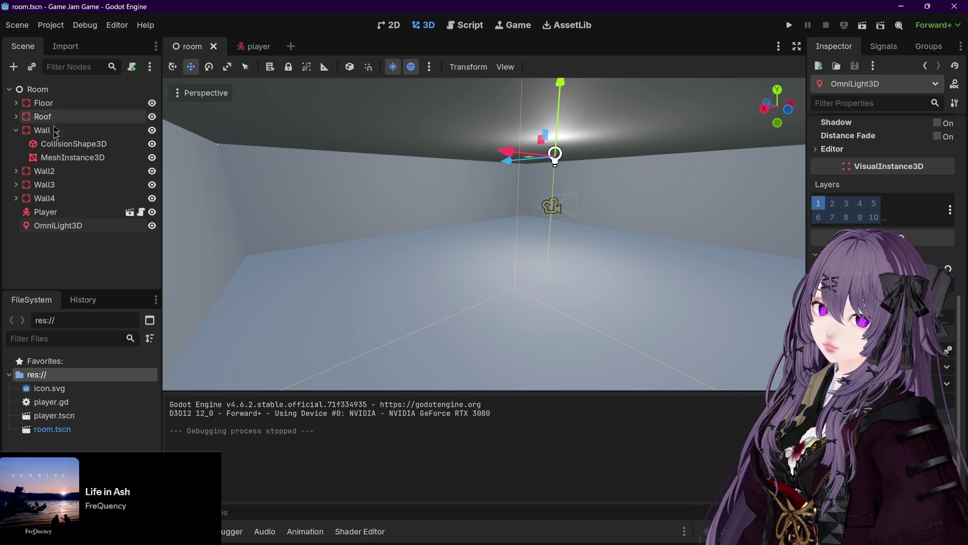
left_click(16, 130)
Add a MeshInstance3D under Room and look at the available mesh types.
key("ctrl+a")
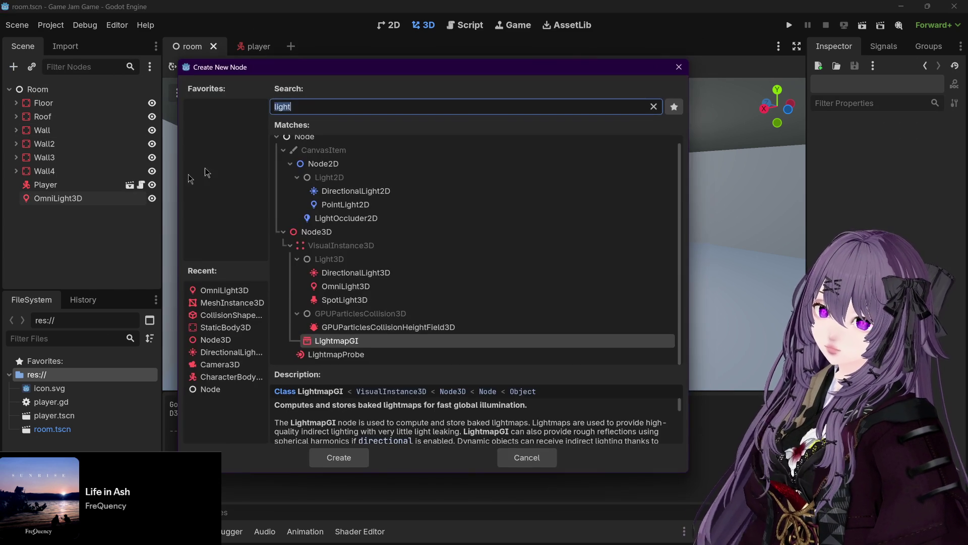
type("mesh")
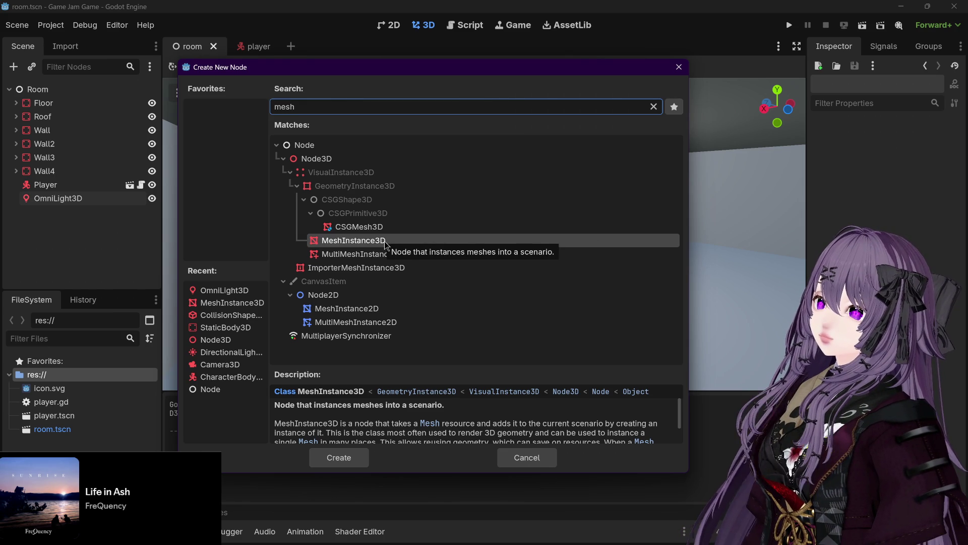
left_click(359, 243)
double_click(359, 240)
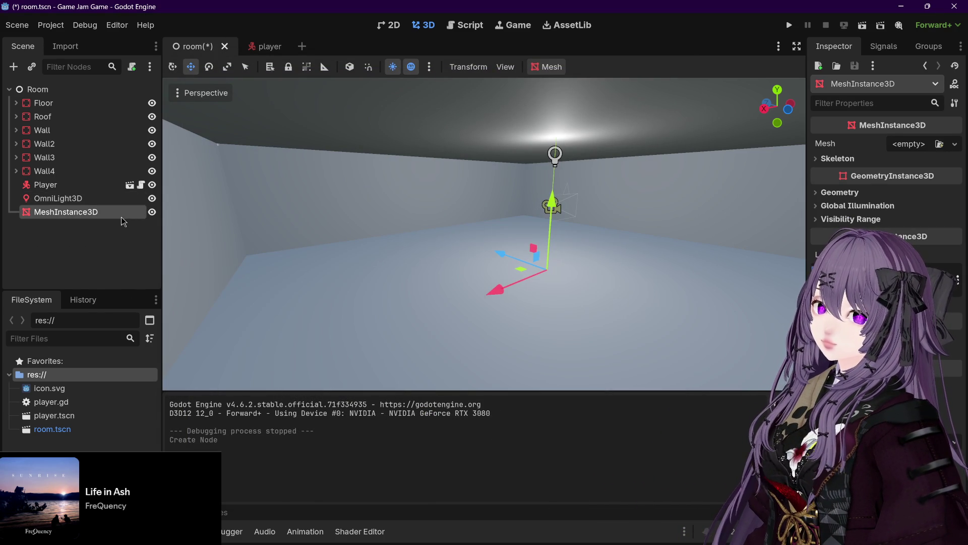
left_click(910, 145)
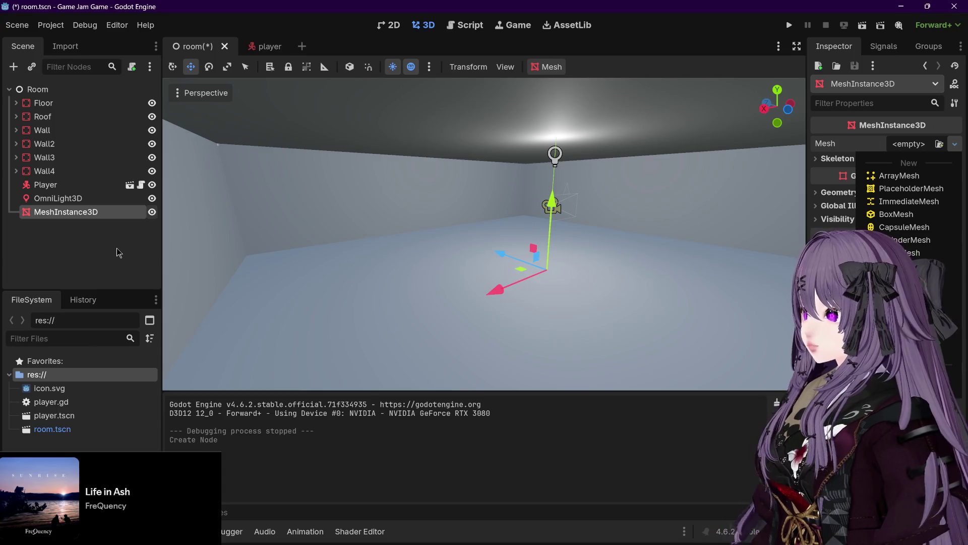
left_click(119, 252)
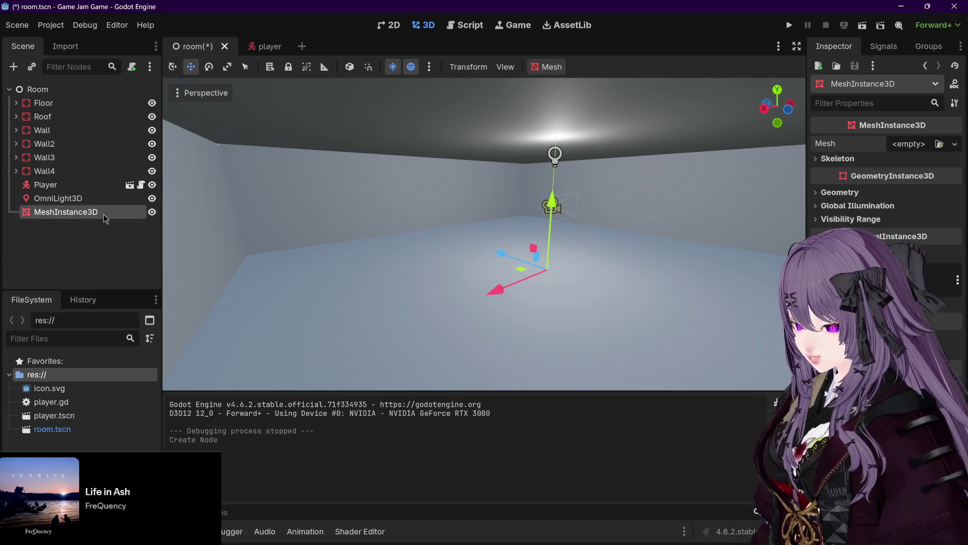
Delete the stray MeshInstance3D, save room.tscn, and expand Wall4 to check its children.
key("Delete")
left_click(451, 281)
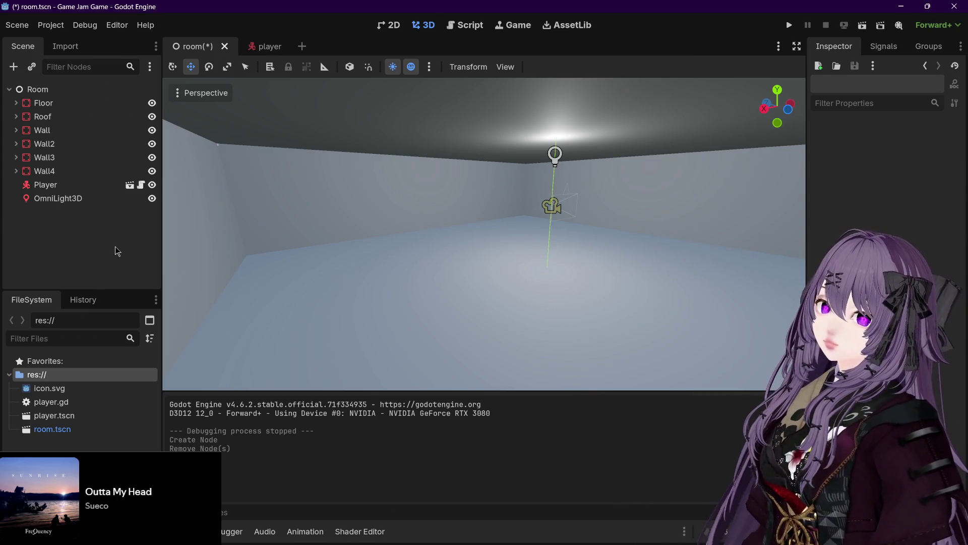
key("ctrl+s")
left_click(16, 172)
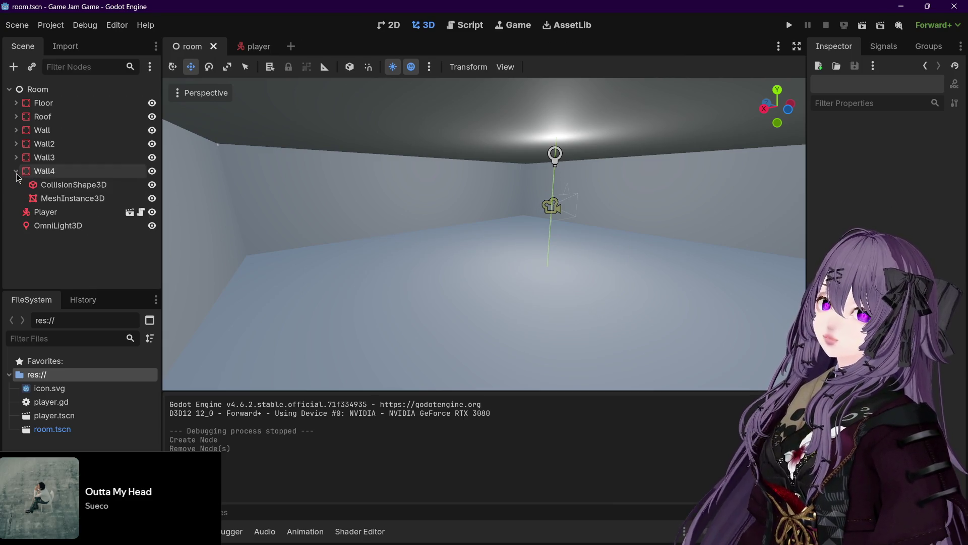
Collapse Wall4, then try Asset Library searches for 'caul' and 'fruit' and clear them.
left_click(16, 173)
left_click(560, 29)
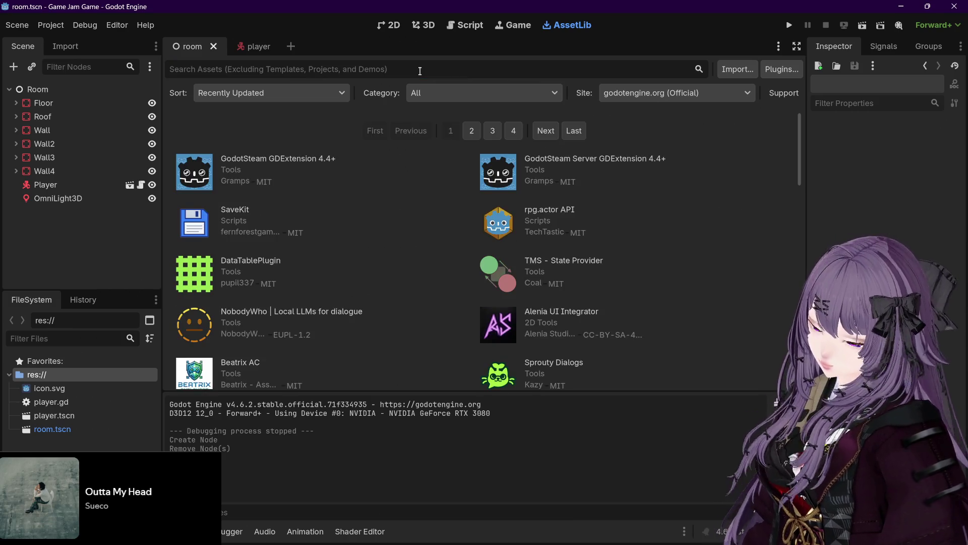
left_click(420, 71)
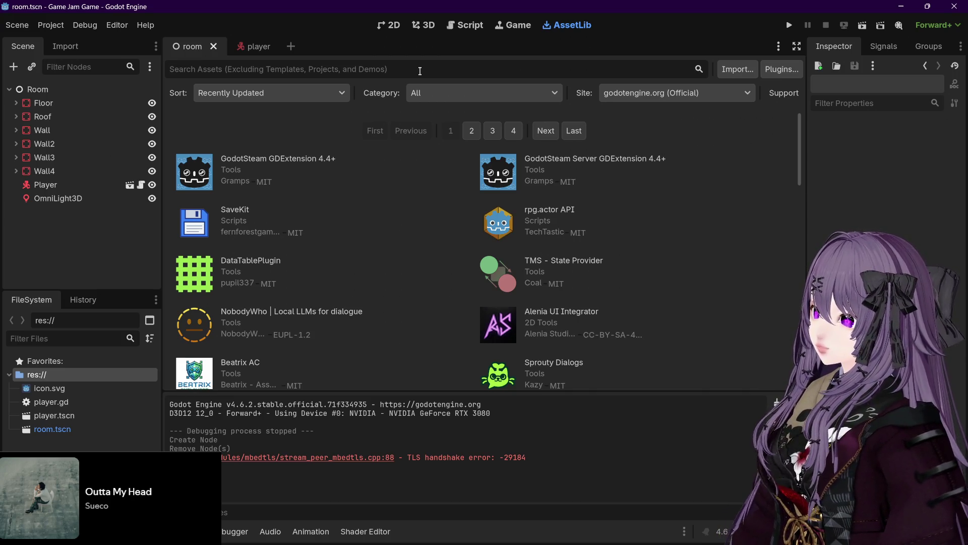
type("caul")
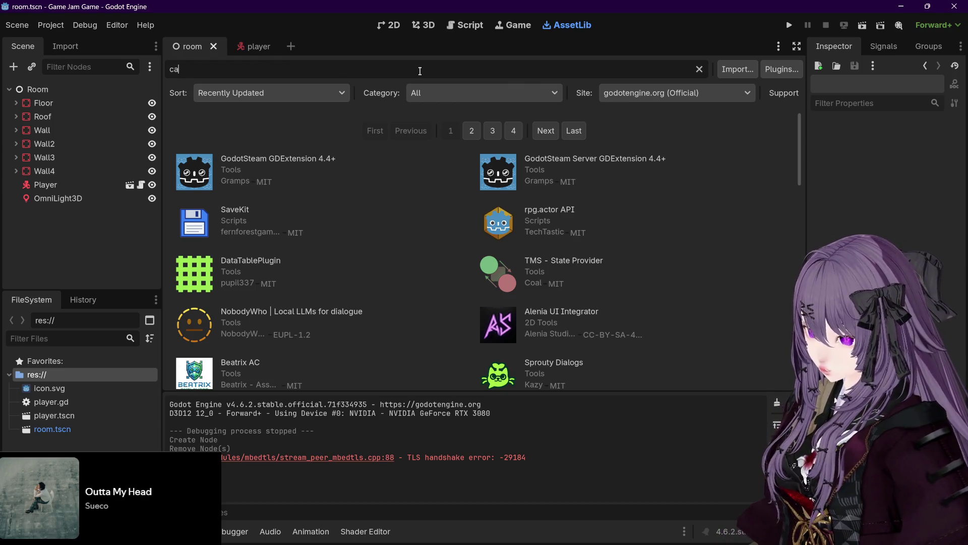
key("BackSpace")
key("BackSpace")
type("fruit")
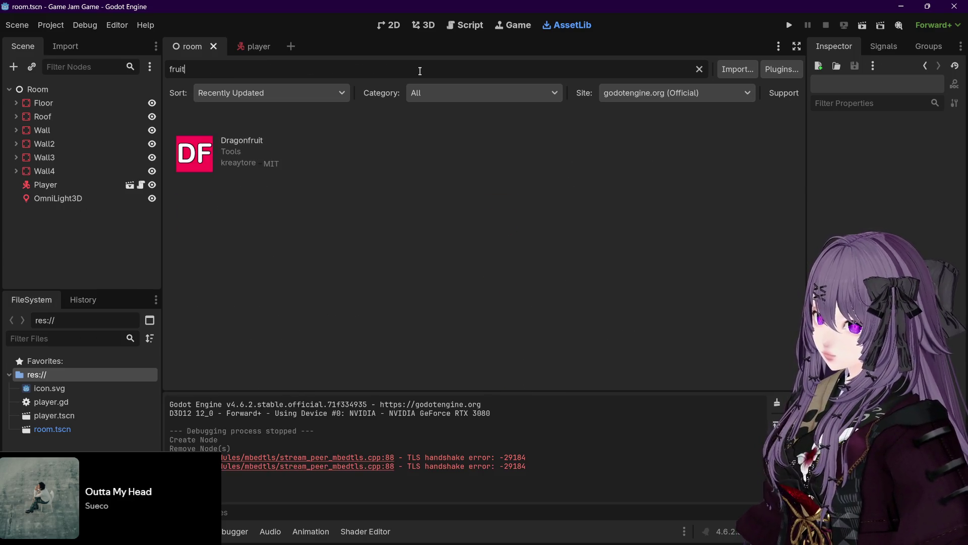
key("BackSpace")
key("BackSpace")
key("BackSpace")
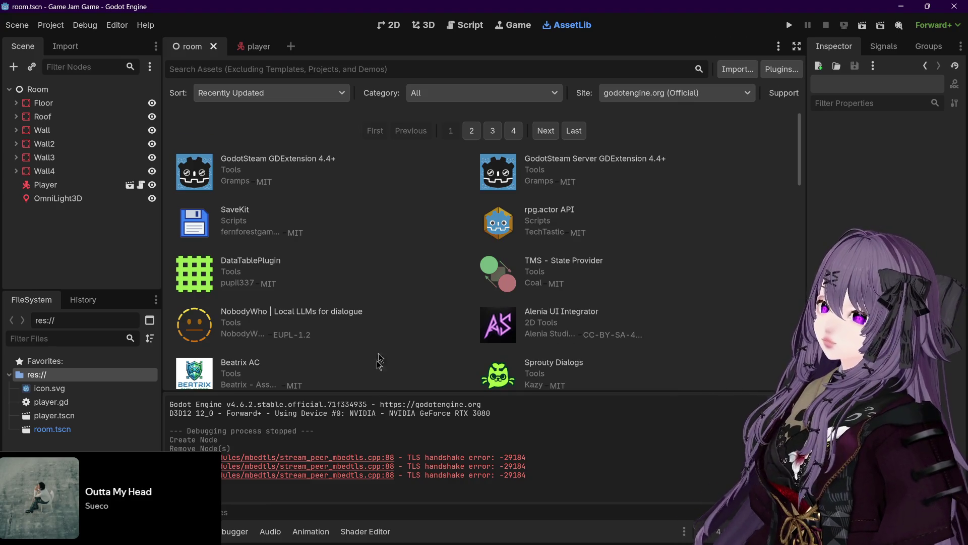
Look through the Asset Library's Site, Sort and Category filter options.
scroll(310, 253, "down", 2)
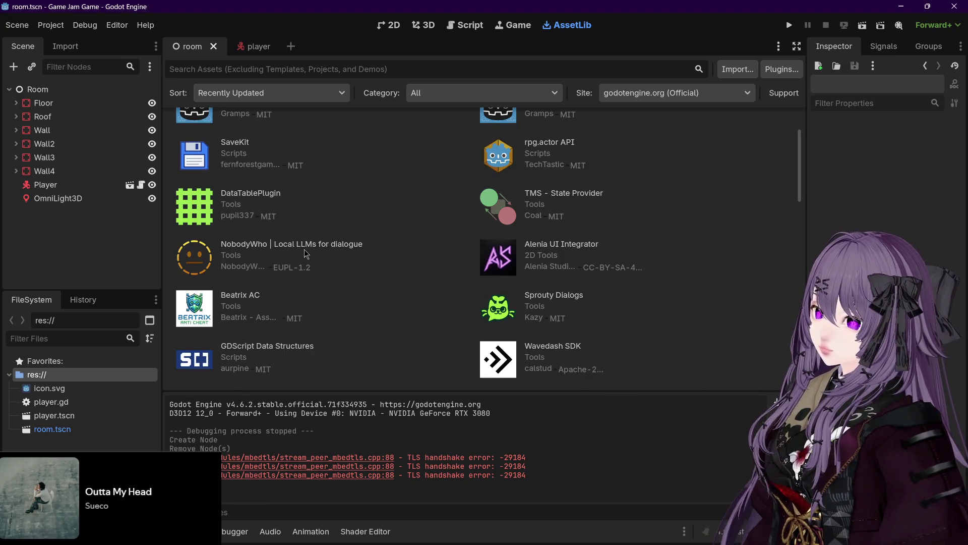
scroll(306, 254, "up", 2)
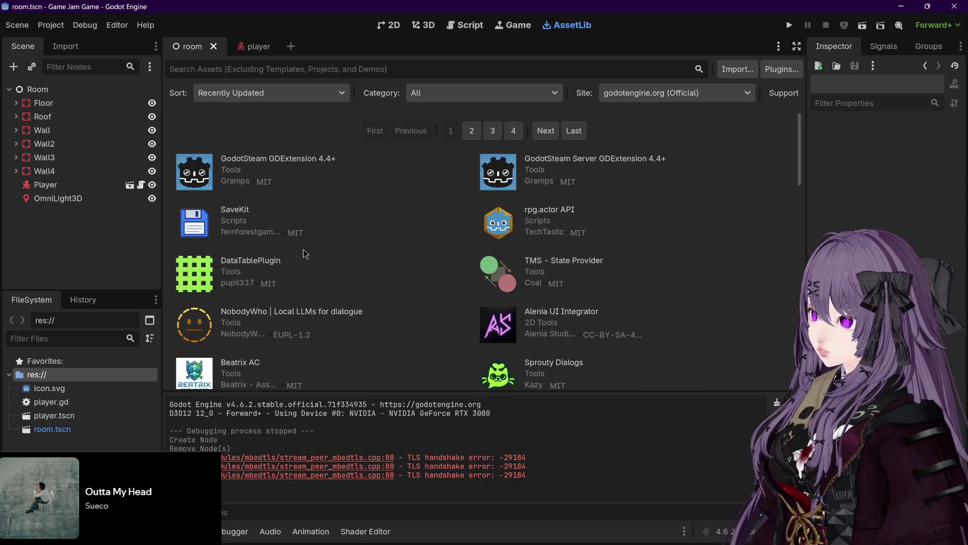
left_click(695, 96)
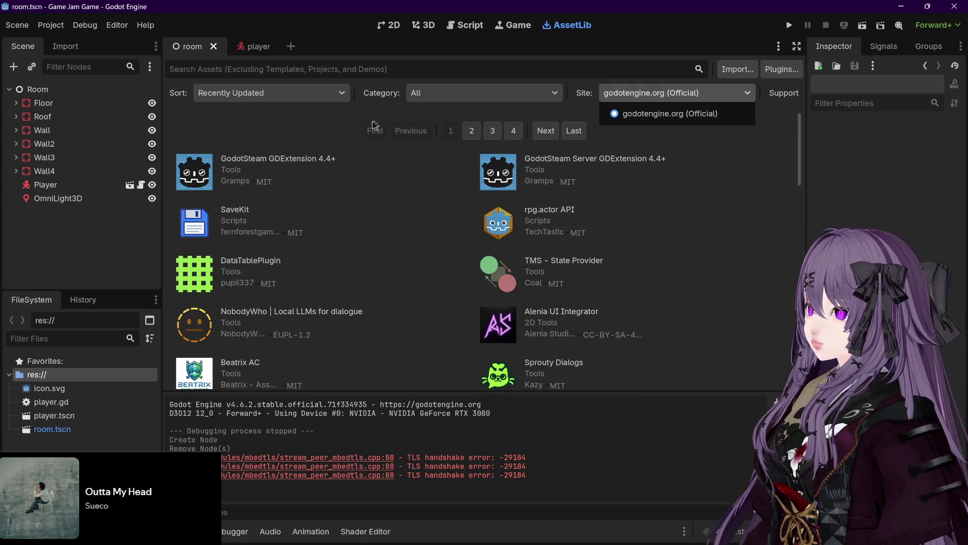
left_click(317, 99)
left_click(315, 97)
left_click(365, 112)
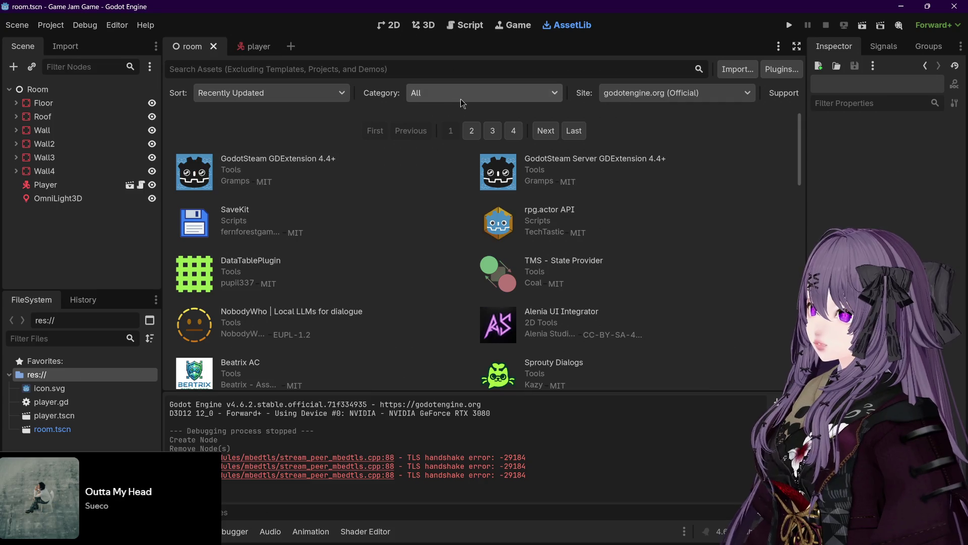
left_click(415, 97)
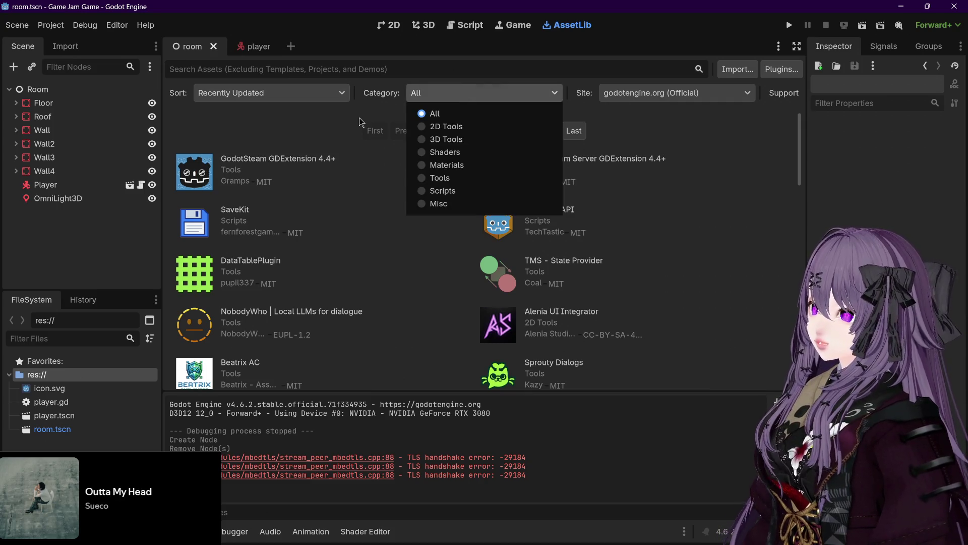
Filter the Asset Library to Materials, then to Shaders, and scan the listed assets.
left_click(444, 165)
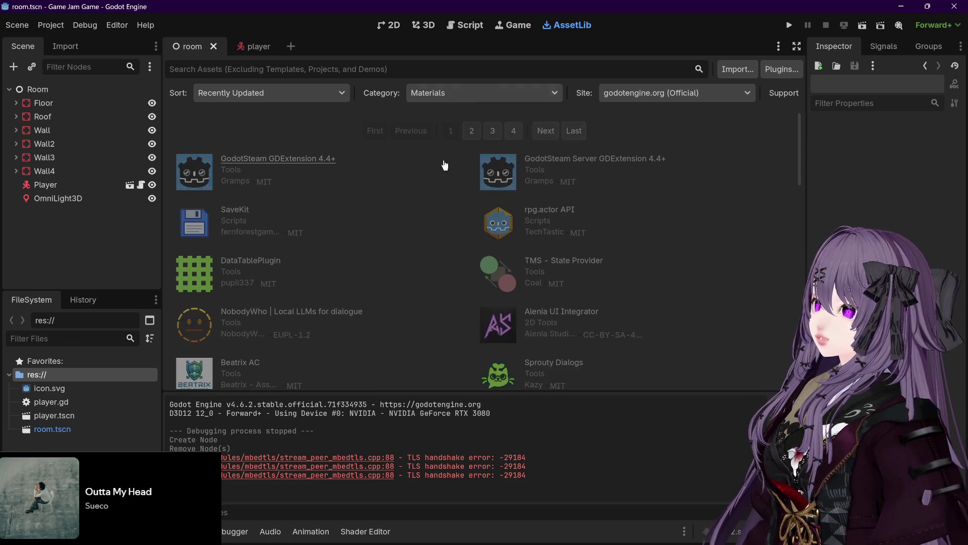
left_click(444, 98)
left_click(438, 153)
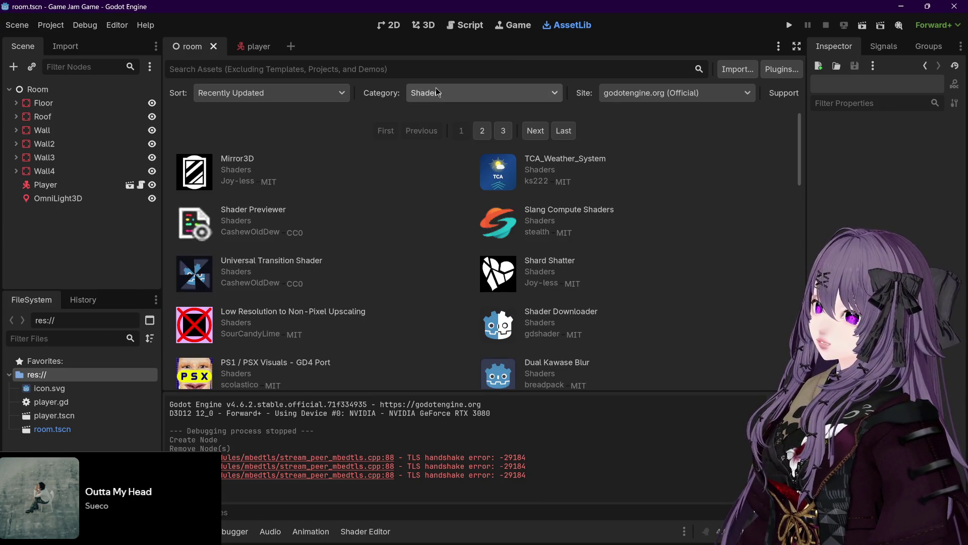
scroll(385, 253, "down", 2)
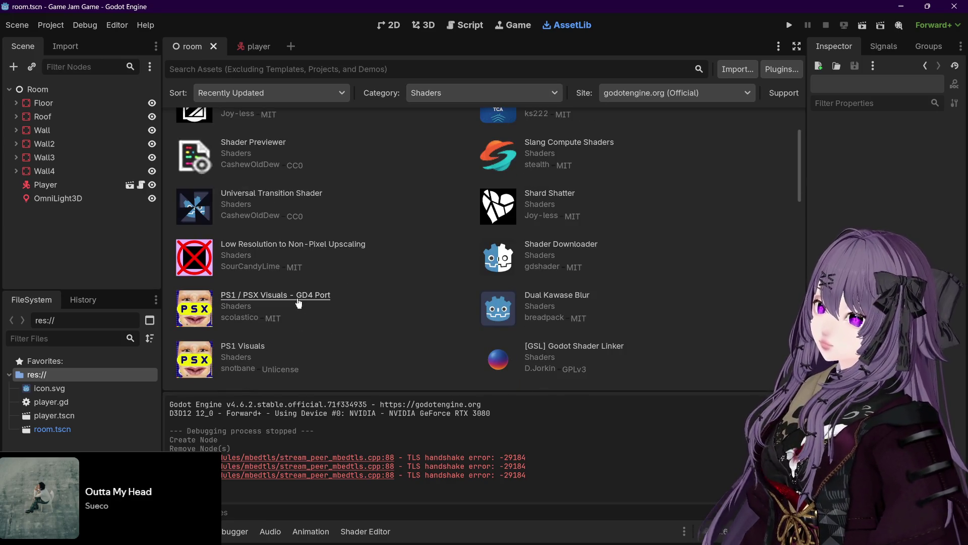
scroll(298, 301, "up", 2)
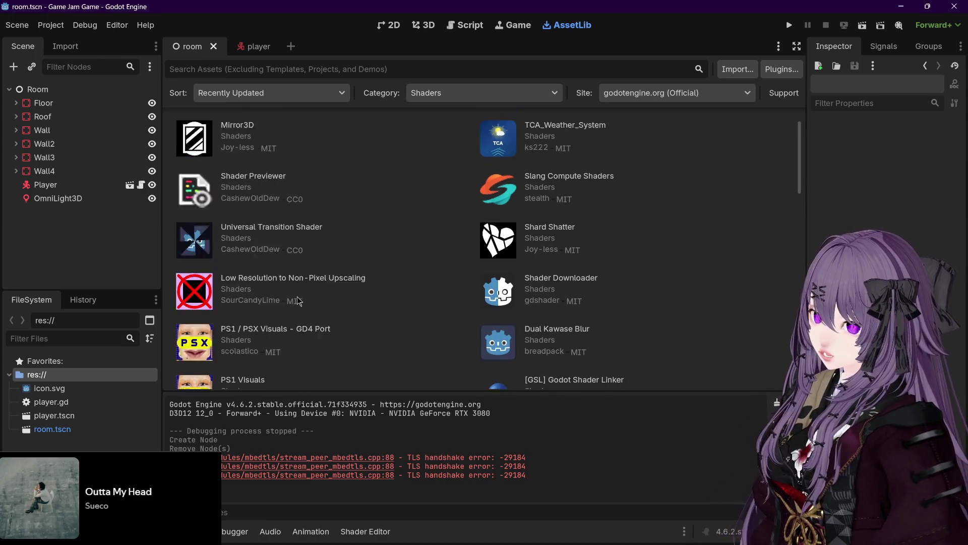
scroll(297, 299, "down", 1)
scroll(277, 331, "down", 5)
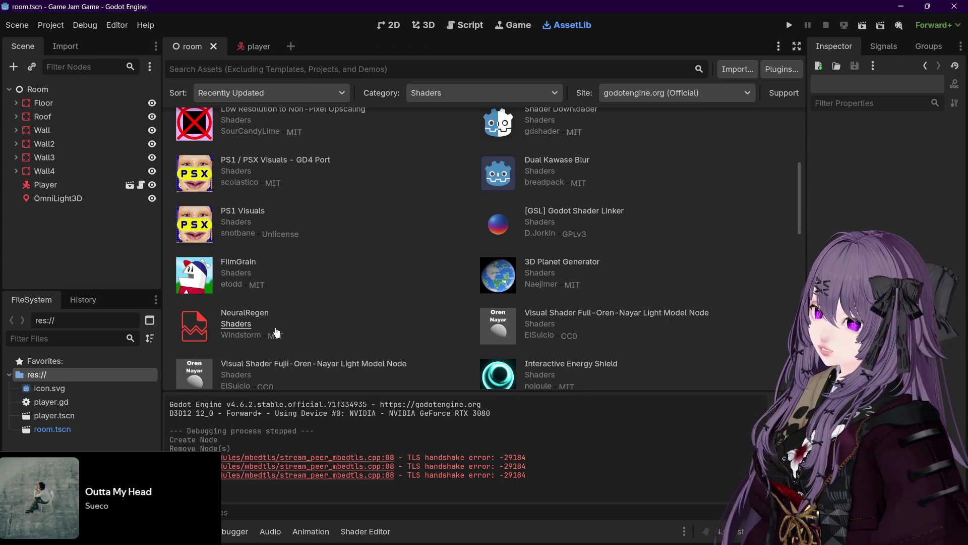
scroll(276, 328, "up", 4)
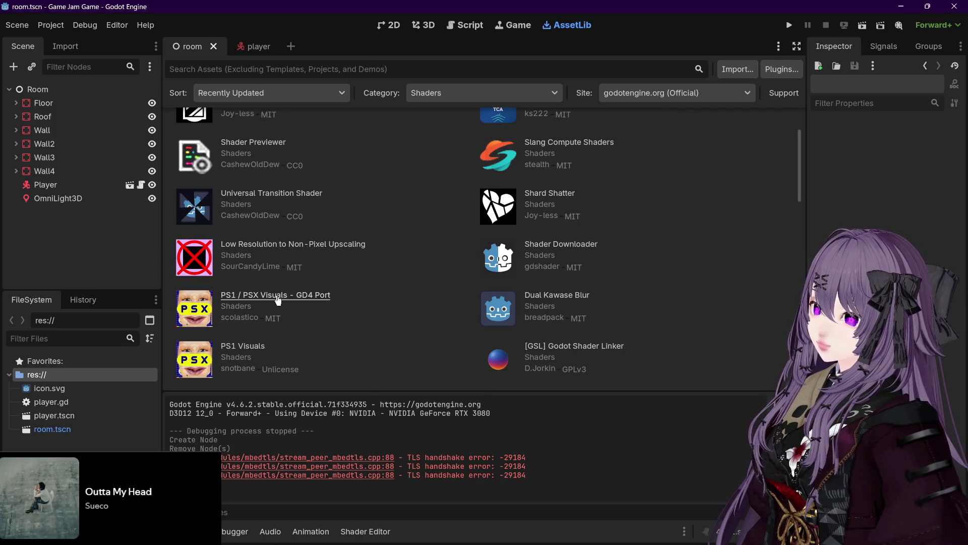
Preview the PS1 / PSX Visuals - GD4 Port screenshots, close it, and browse the Shaders list.
left_click(278, 299)
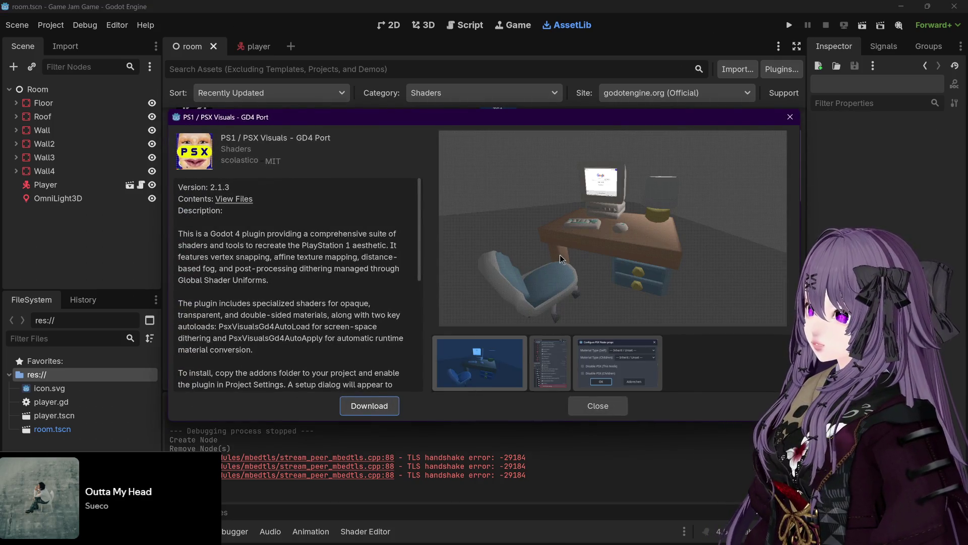
left_click(549, 363)
left_click(479, 363)
left_click(613, 375)
left_click(550, 363)
left_click(479, 363)
left_click(790, 117)
scroll(377, 319, "down", 1)
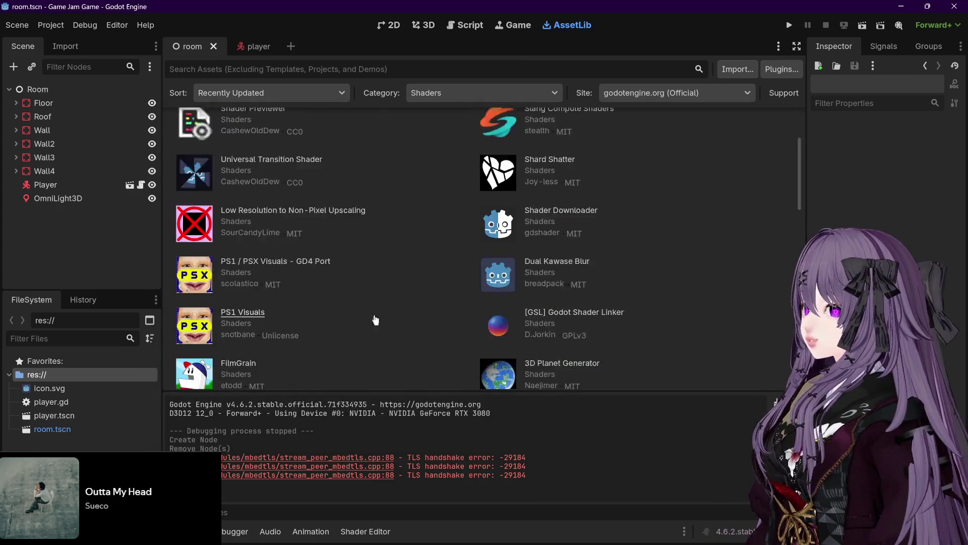
scroll(377, 319, "down", 2)
scroll(375, 319, "down", 8)
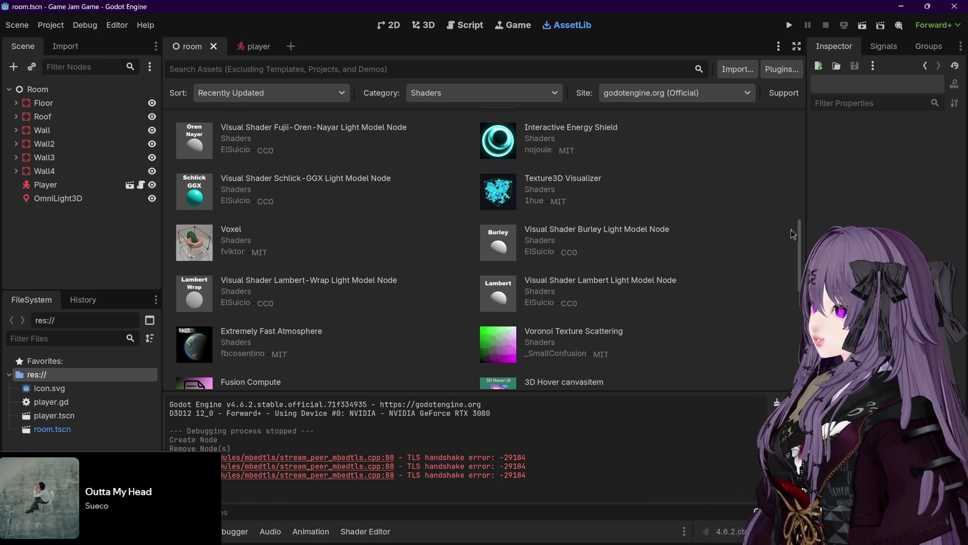
scroll(338, 353, "down", 2)
scroll(302, 252, "up", 6)
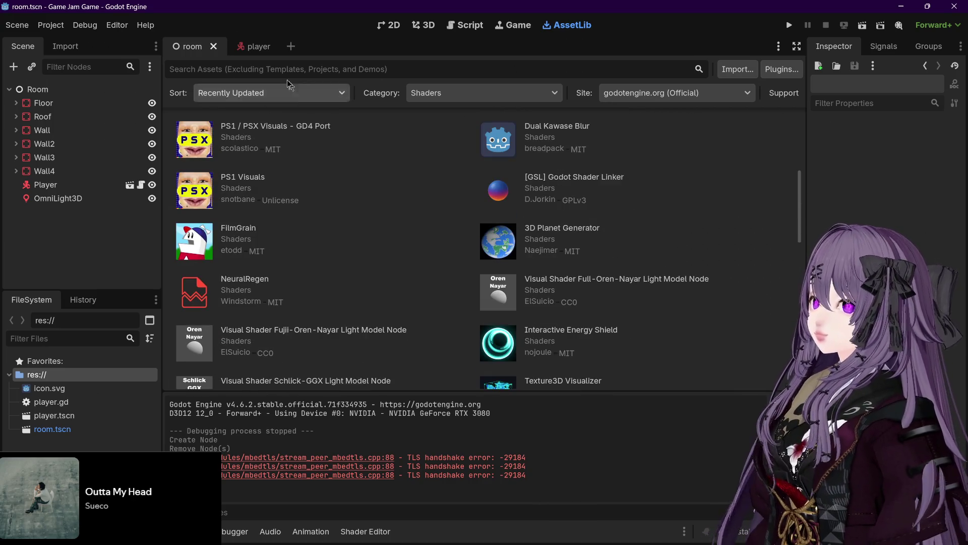
scroll(253, 194, "up", 4)
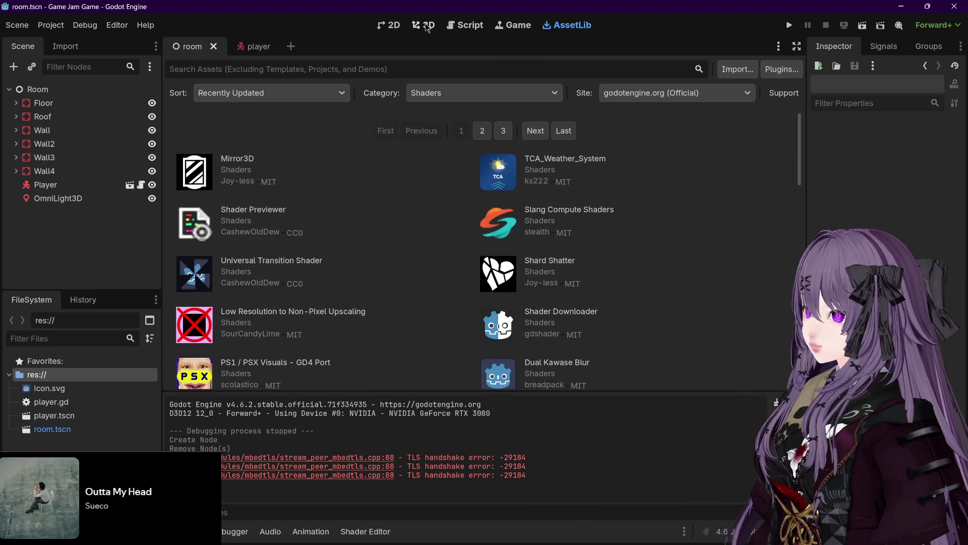
Cycle through the 3D, Game and Script workspaces, then settle back on the 3D room view.
left_click(427, 26)
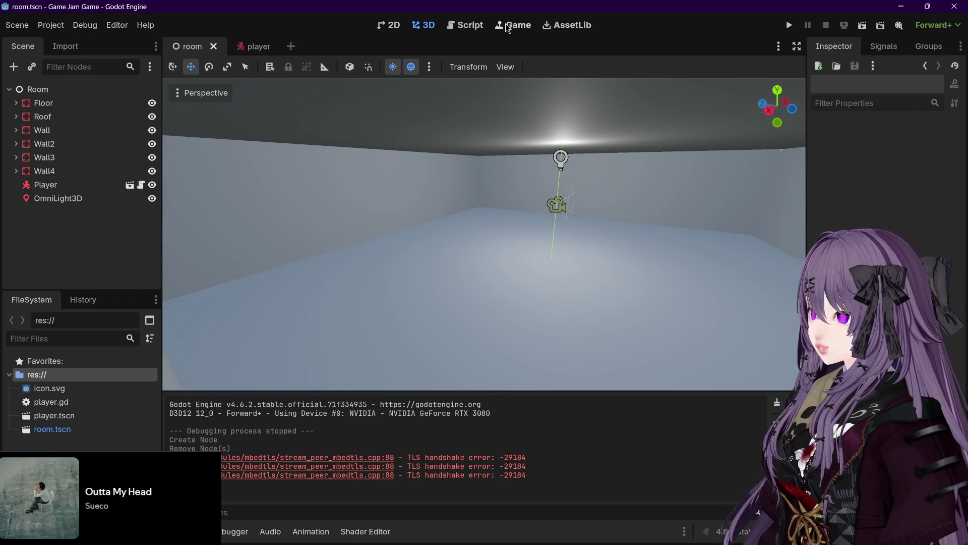
left_click(508, 27)
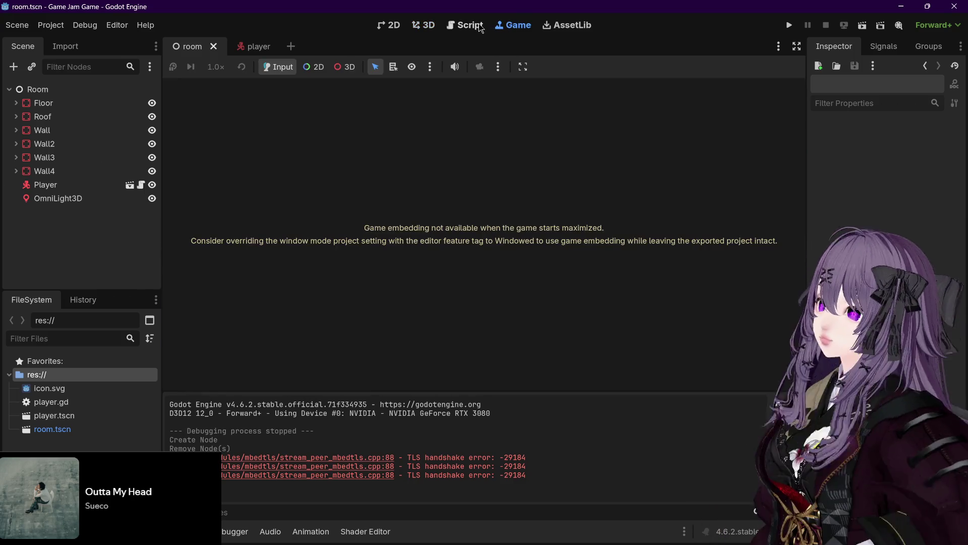
left_click(464, 25)
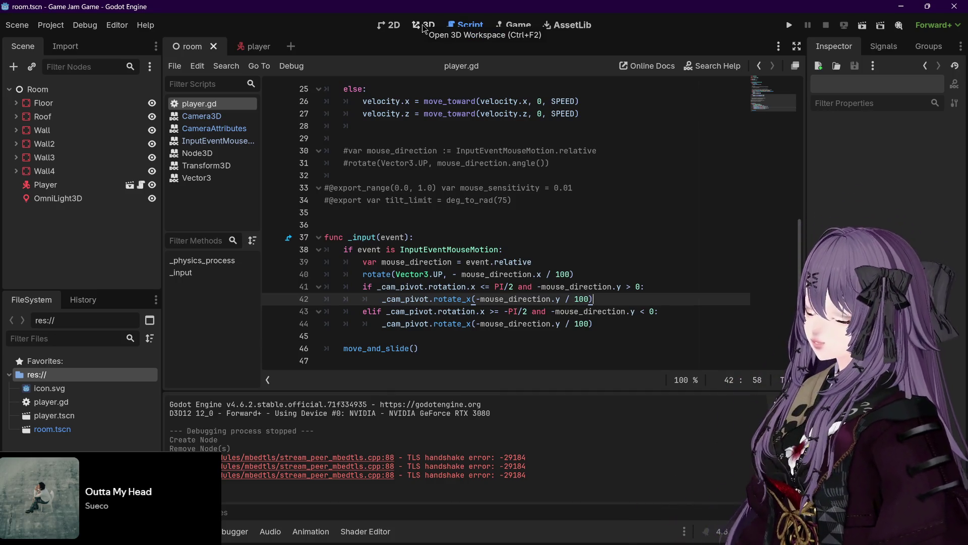
mouse_move(528, 264)
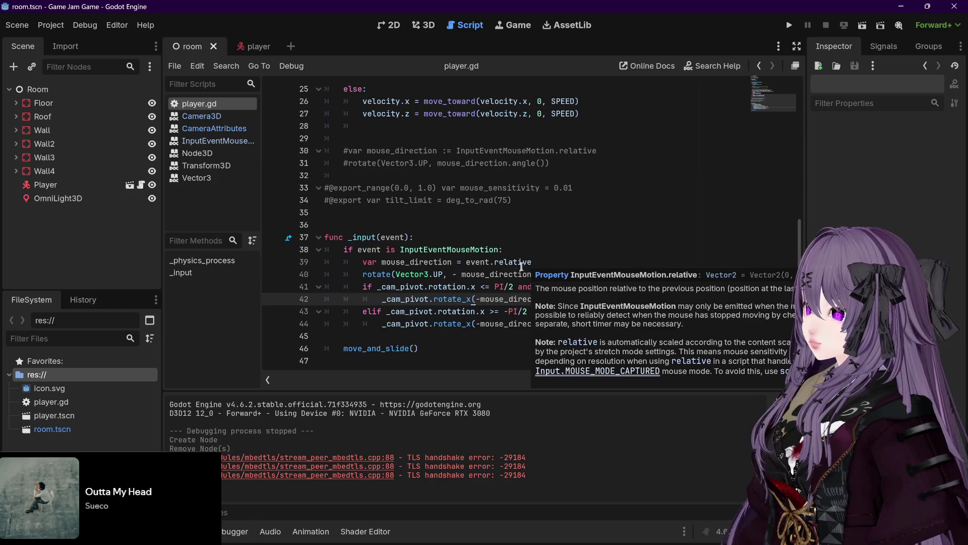
left_click(425, 26)
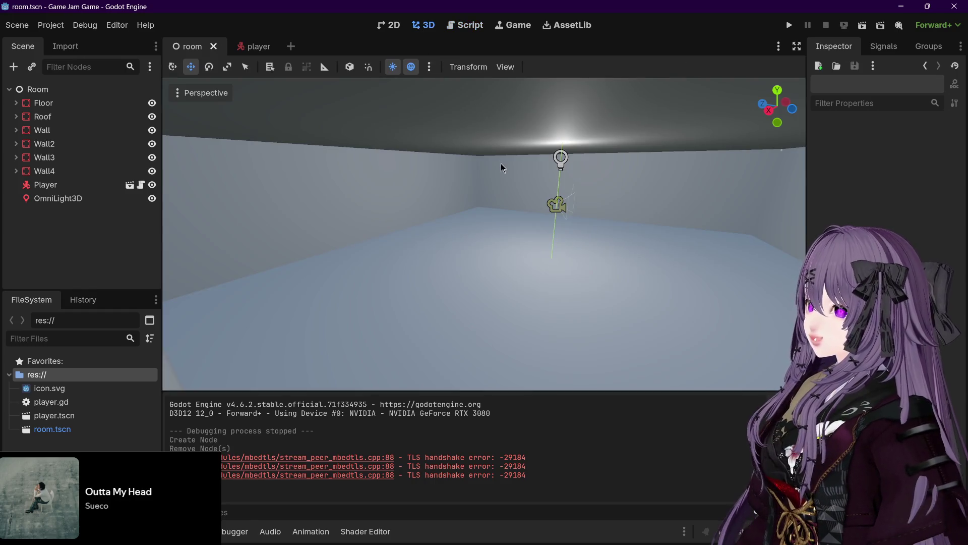
left_click_drag(501, 164, 483, 163)
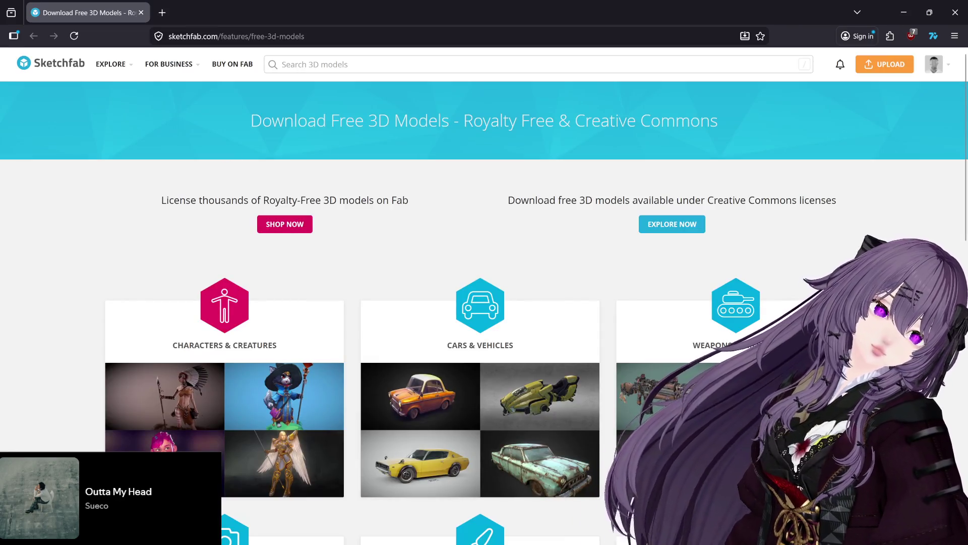
Search Sketchfab for 'cauldron' and scroll through many rows of model results.
left_click(468, 66)
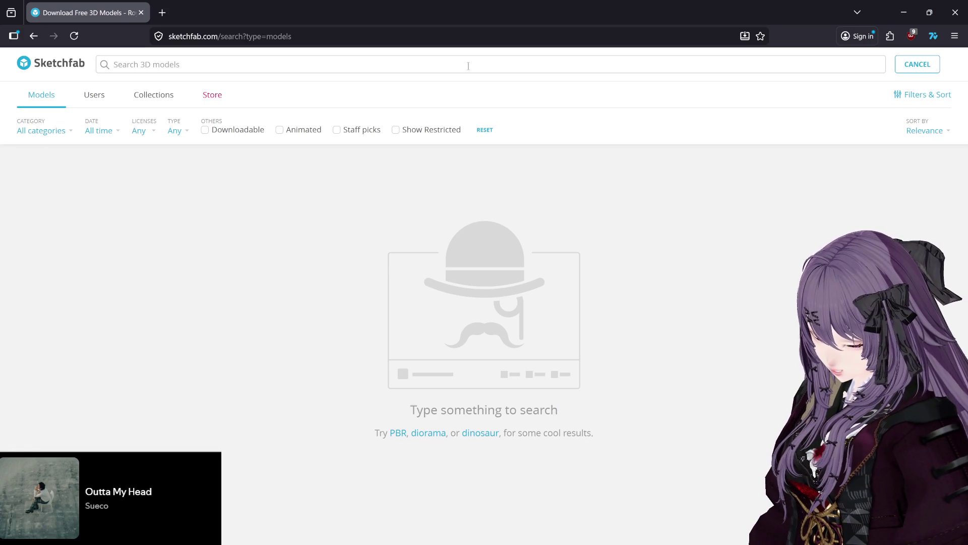
type("cauldr")
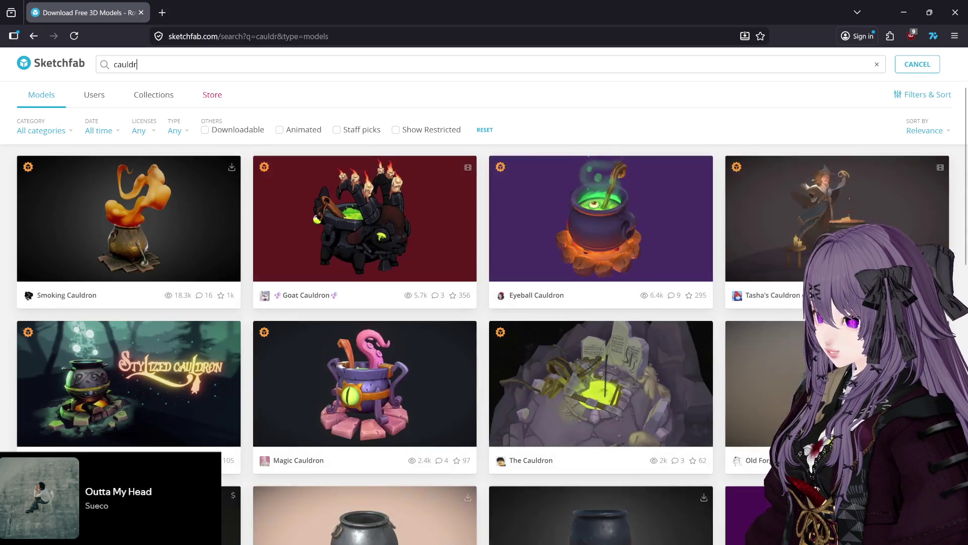
type("on")
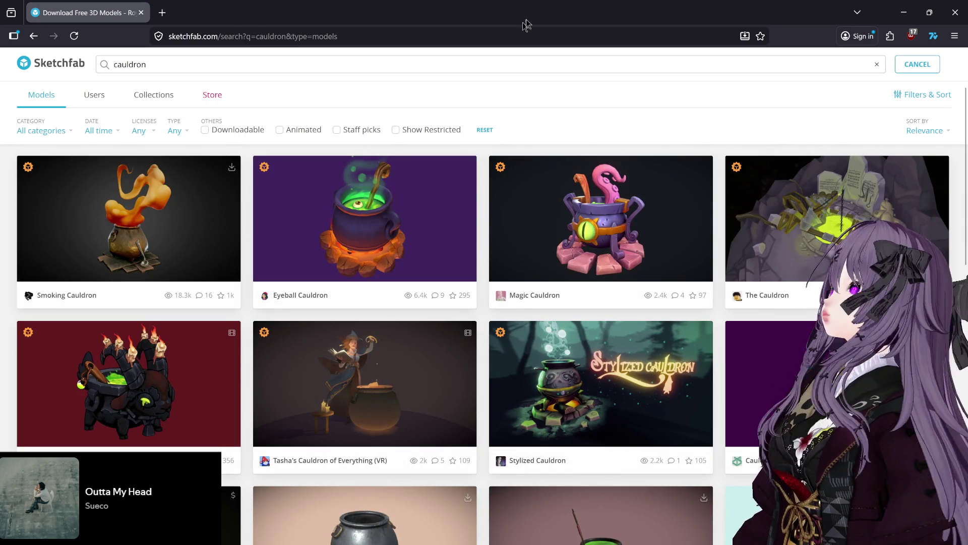
scroll(484, 313, "down", 5)
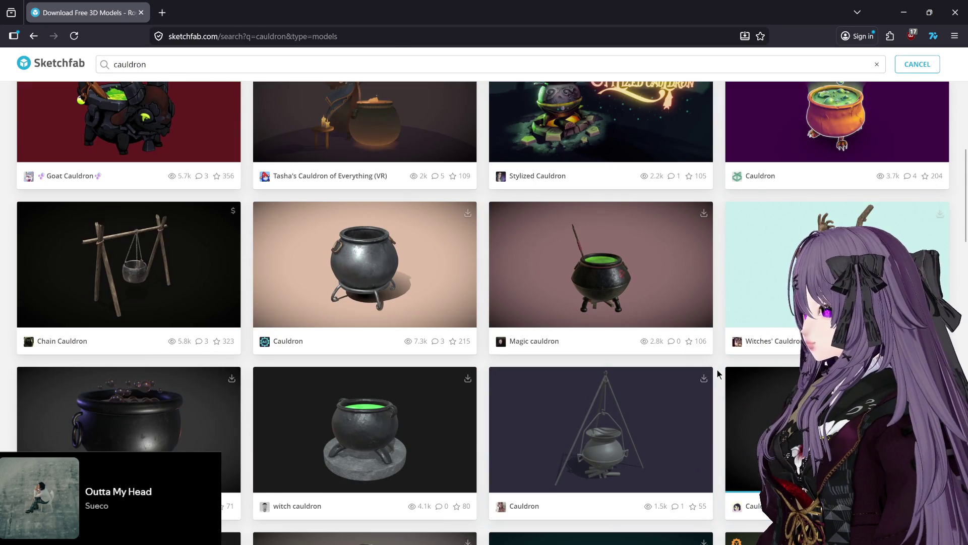
scroll(718, 370, "down", 4)
scroll(719, 370, "down", 4)
scroll(719, 372, "down", 10)
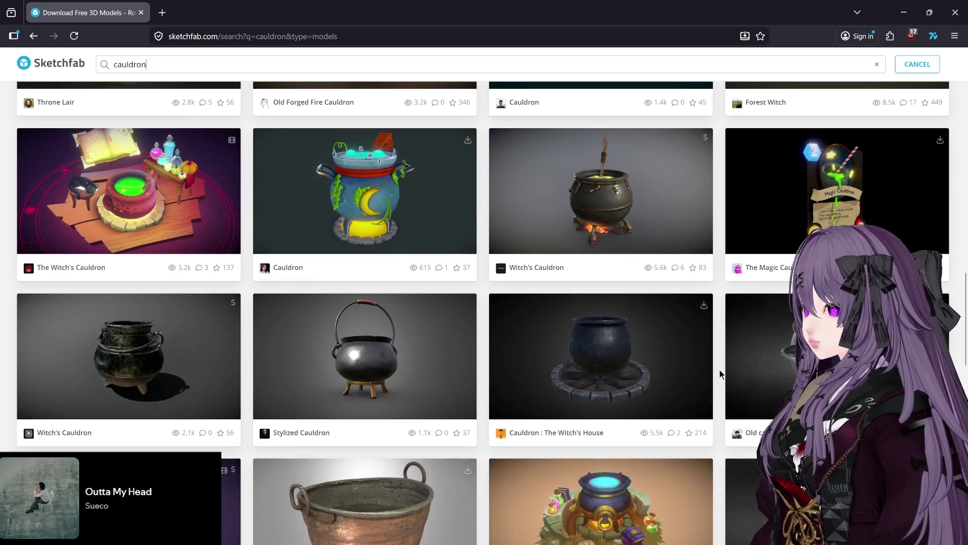
scroll(726, 377, "down", 4)
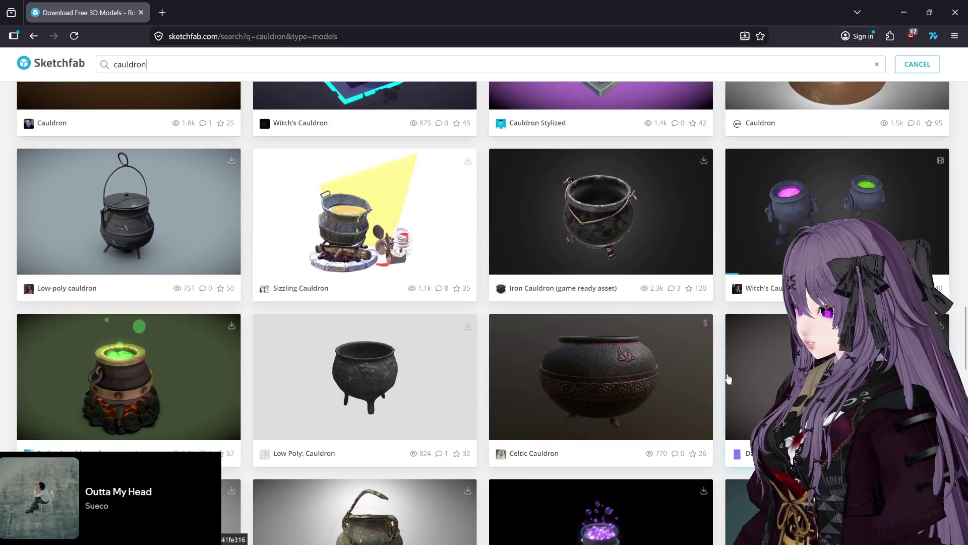
scroll(726, 379, "down", 4)
scroll(728, 381, "down", 4)
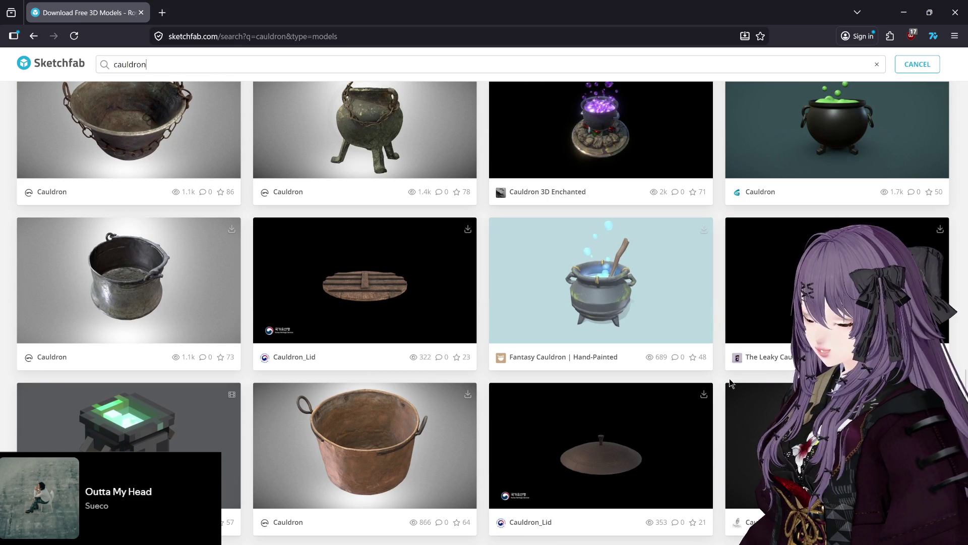
scroll(729, 381, "down", 8)
scroll(730, 380, "down", 12)
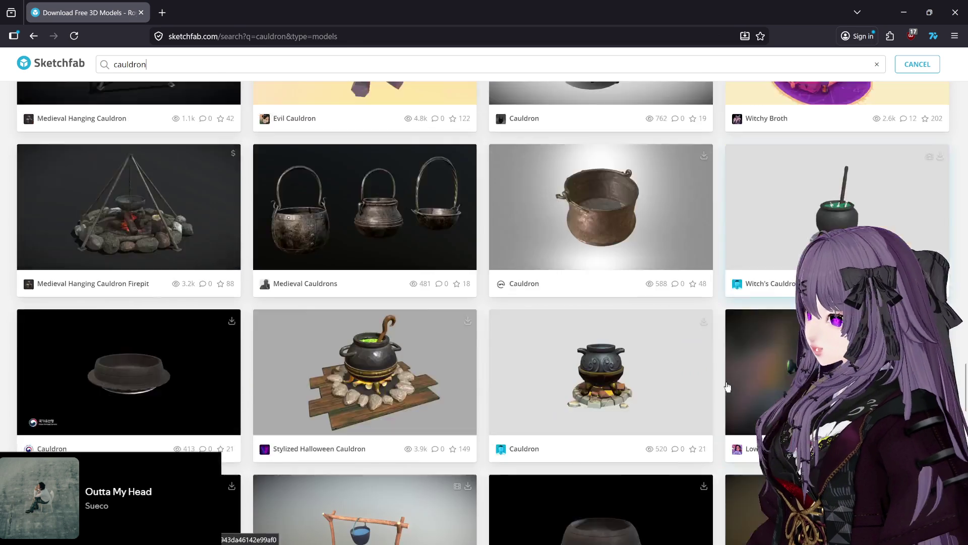
scroll(719, 371, "down", 12)
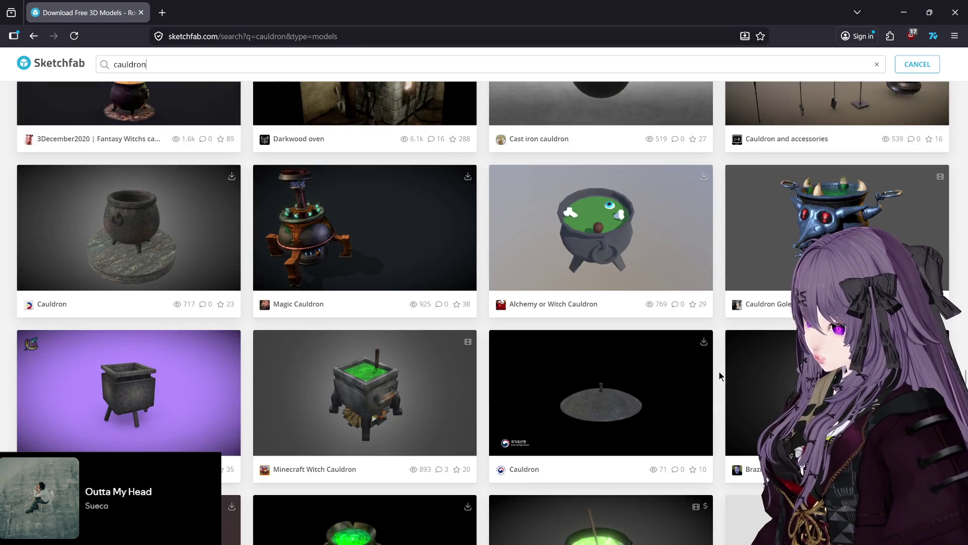
scroll(721, 375, "down", 6)
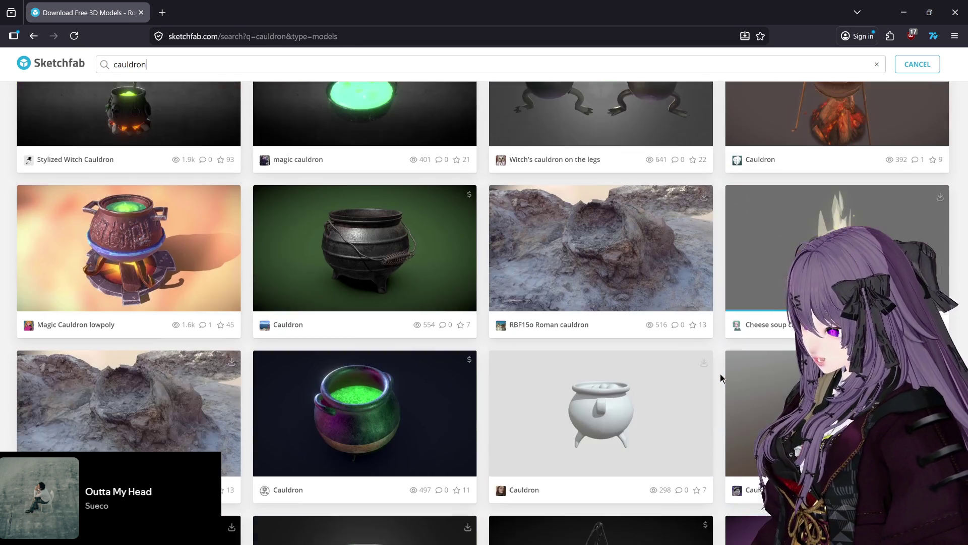
scroll(721, 376, "down", 17)
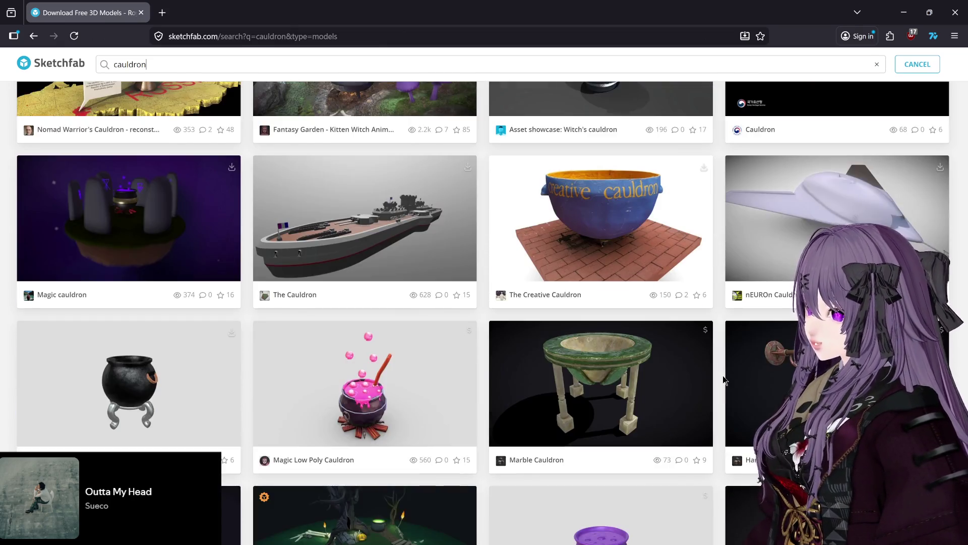
scroll(722, 375, "up", 4)
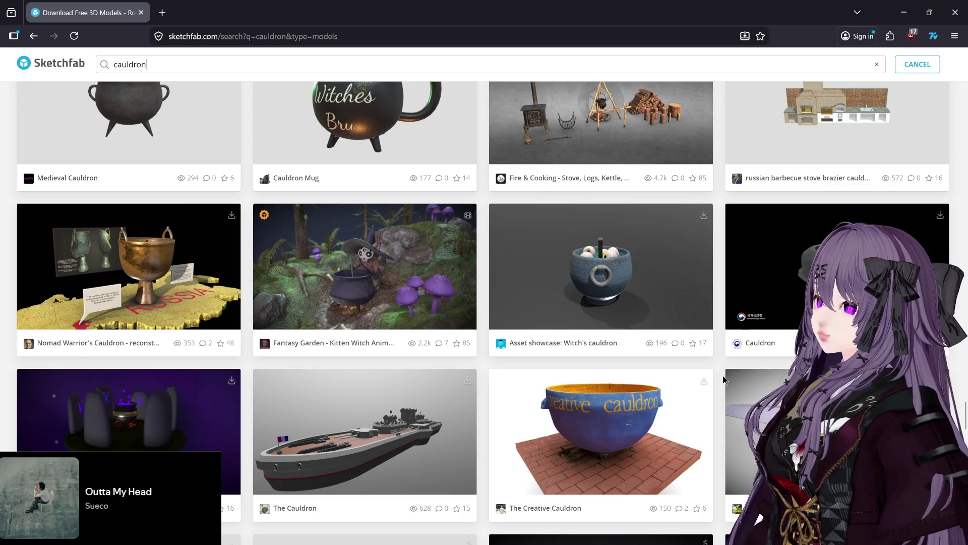
scroll(723, 380, "down", 4)
scroll(722, 375, "up", 3)
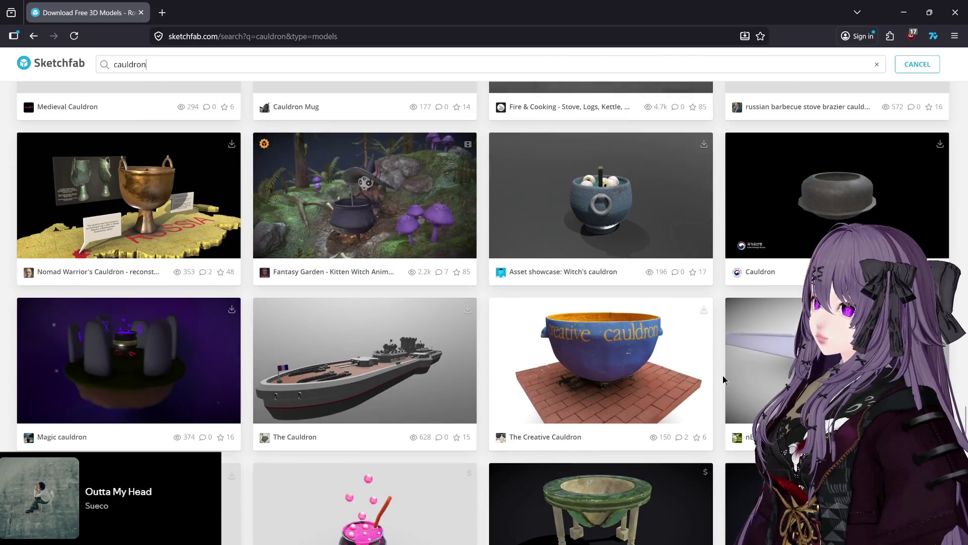
scroll(723, 377, "down", 7)
scroll(723, 377, "down", 1)
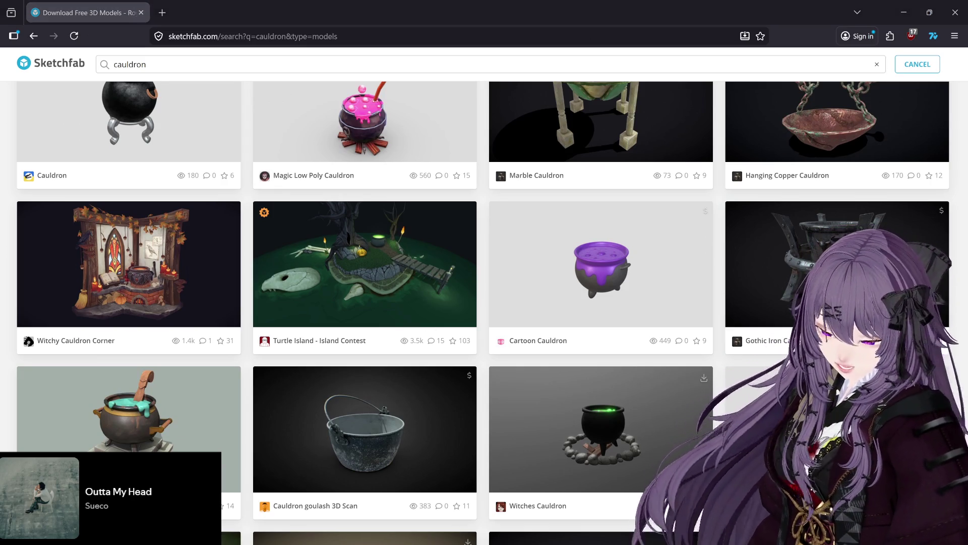
Open the Godot Wild Jam #92 itch.io page in a new tab and scroll to its rules.
left_click(162, 12)
type("jam")
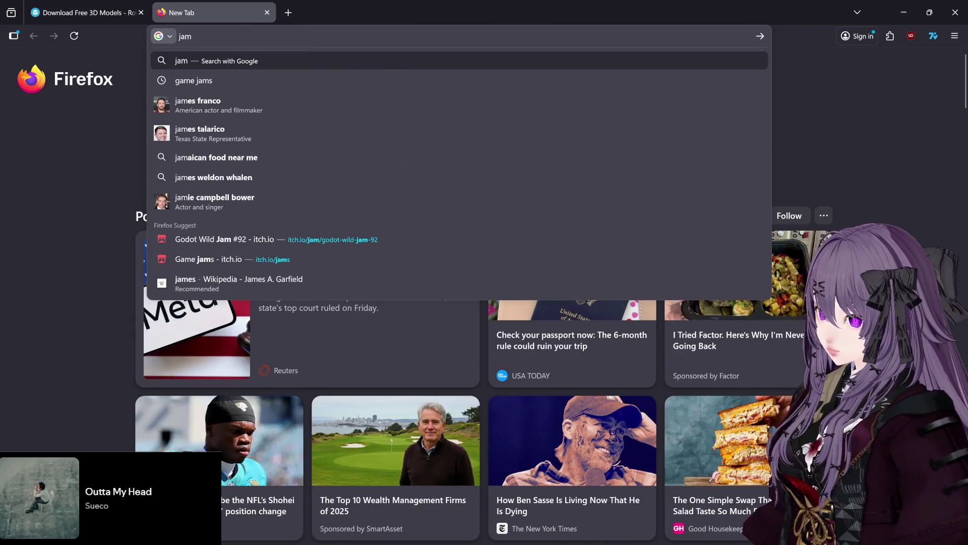
key("Up")
key("Up")
key("Up")
key("Return")
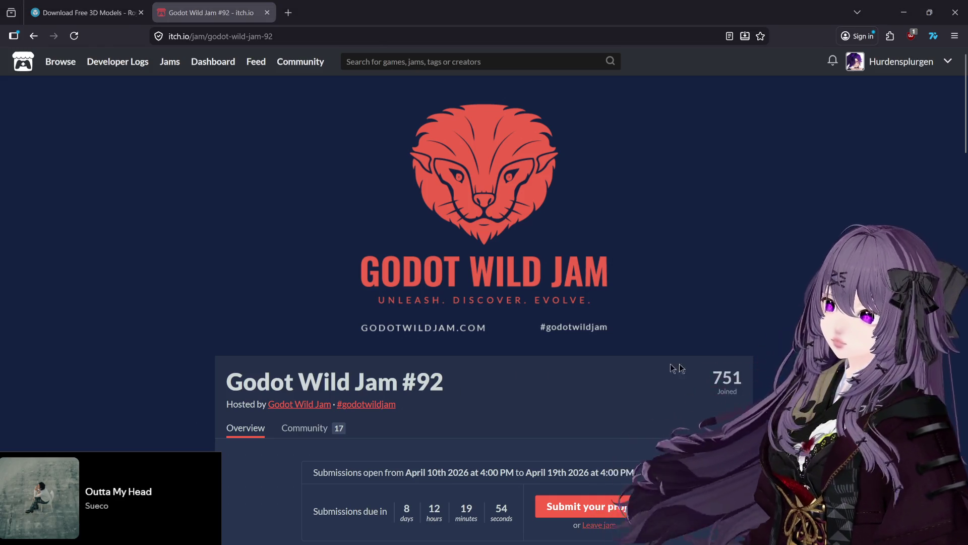
scroll(776, 379, "down", 15)
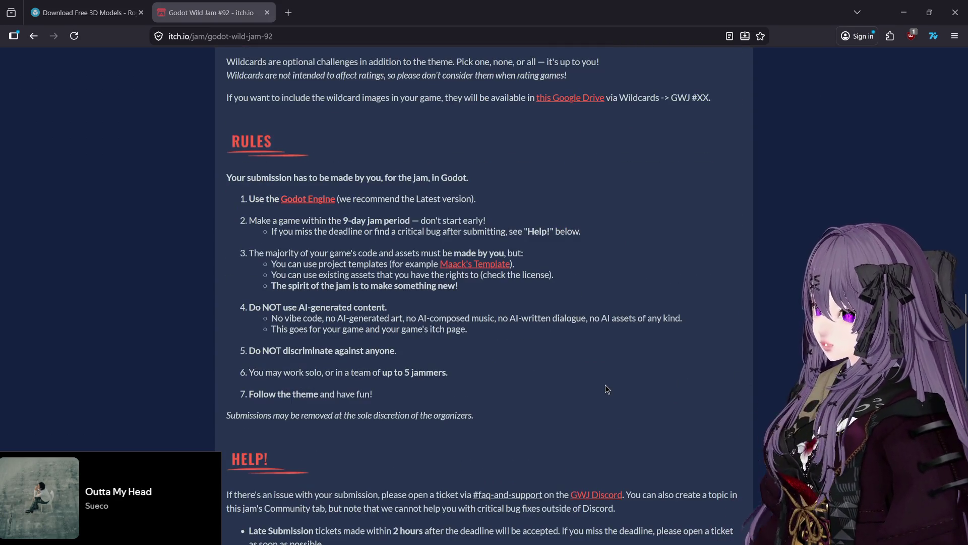
scroll(605, 385, "down", 2)
scroll(610, 389, "down", 4)
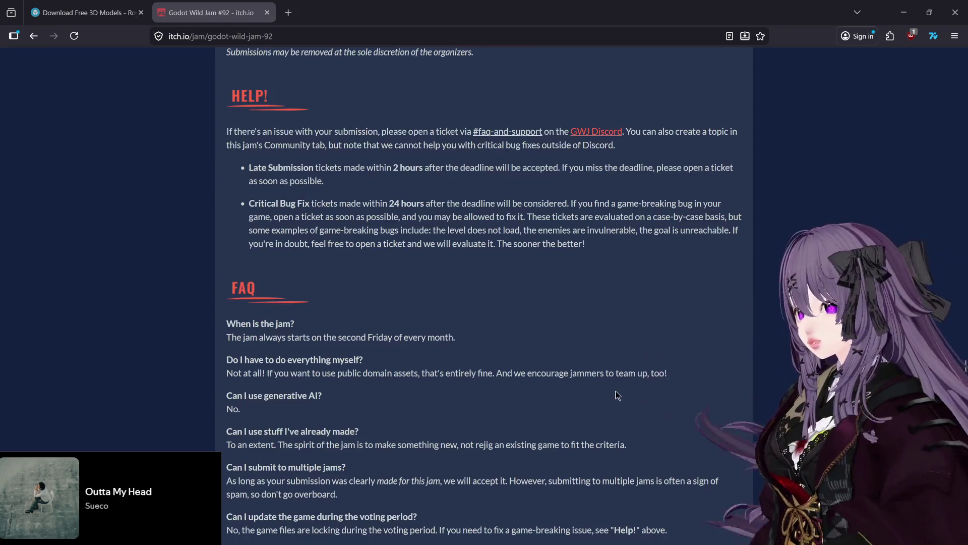
scroll(616, 395, "down", 2)
scroll(627, 398, "up", 7)
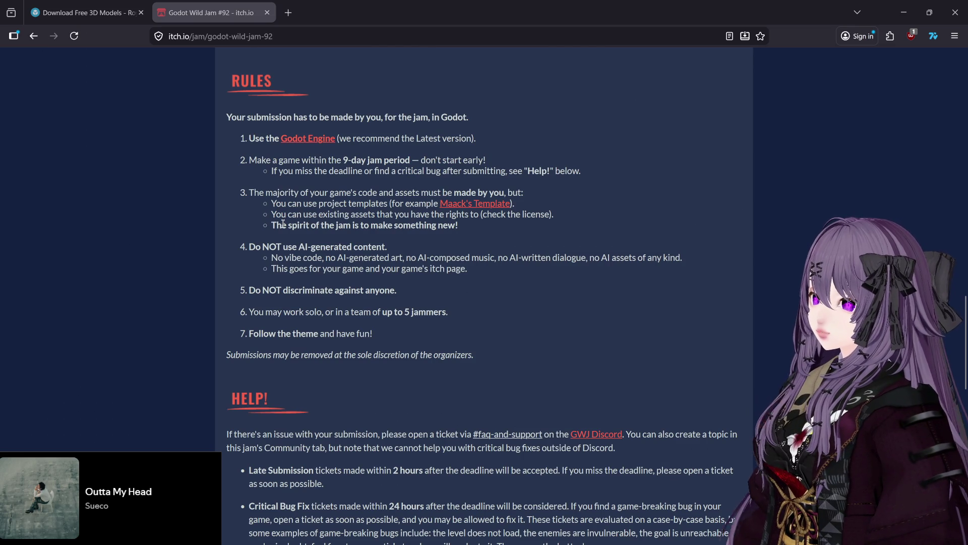
Highlight rule 3's line allowing existing assets you have rights to, then go back to Sketchfab.
left_click_drag(280, 214, 373, 214)
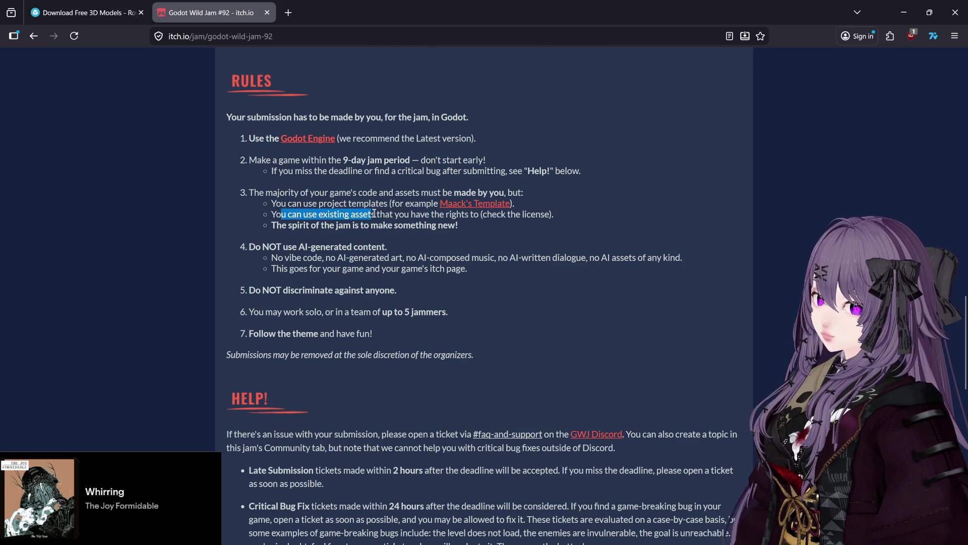
left_click(394, 215)
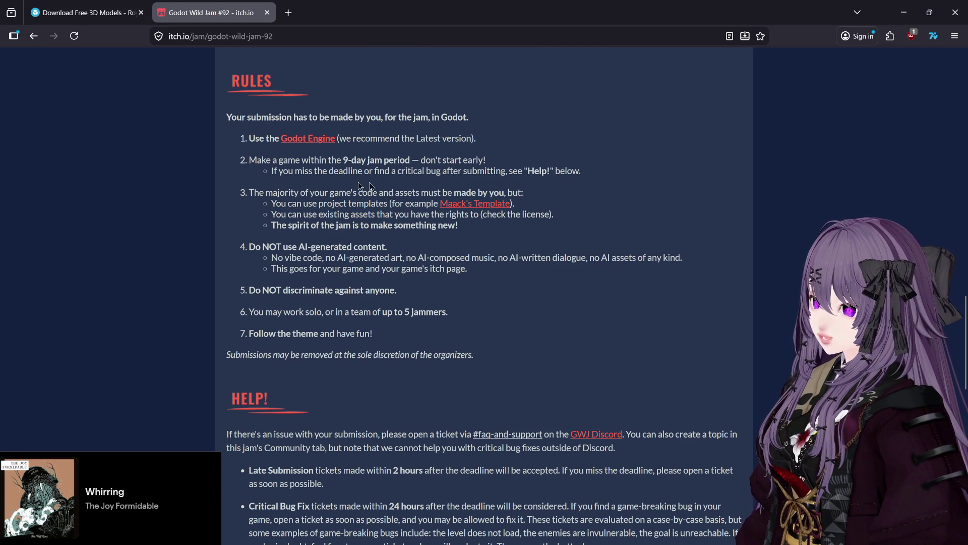
left_click_drag(313, 190, 451, 193)
left_click(402, 205)
left_click(374, 197)
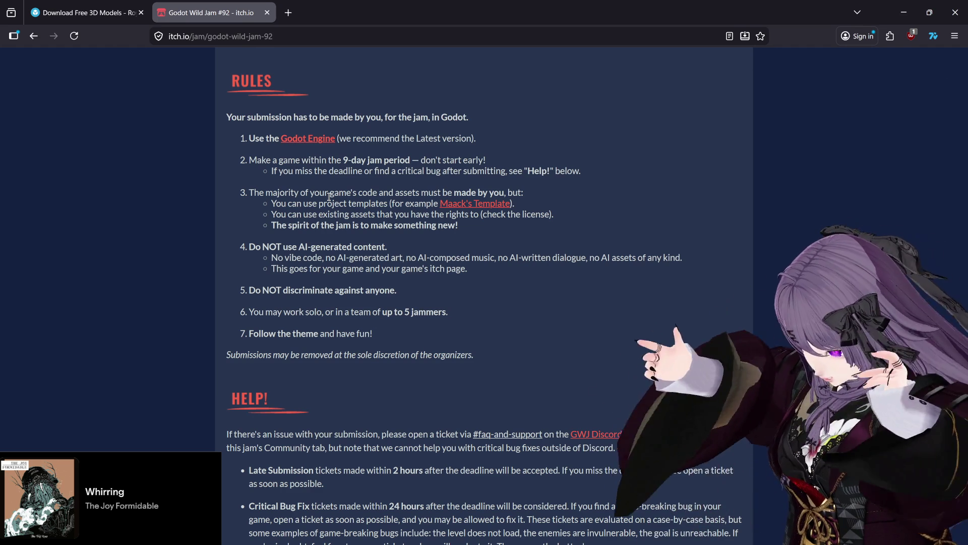
left_click_drag(383, 223, 472, 216)
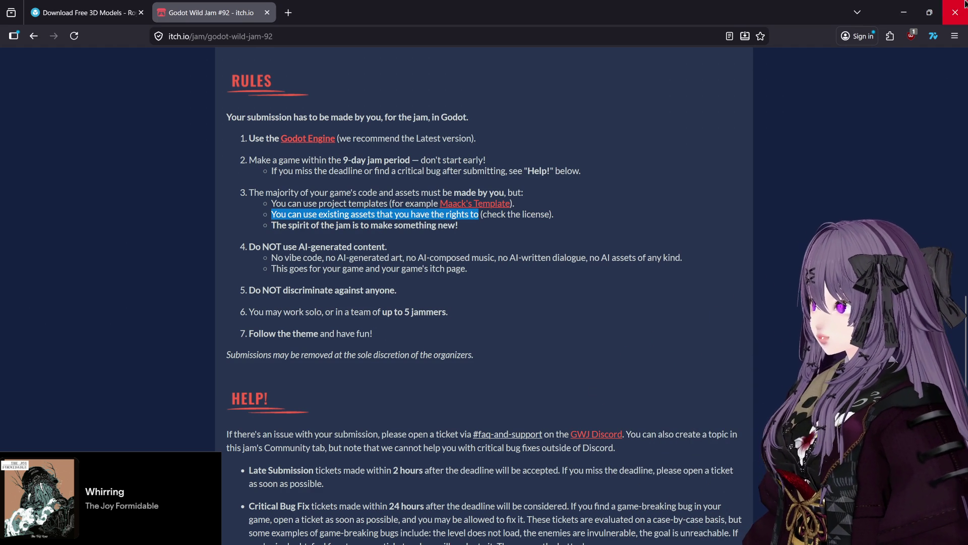
left_click(132, 7)
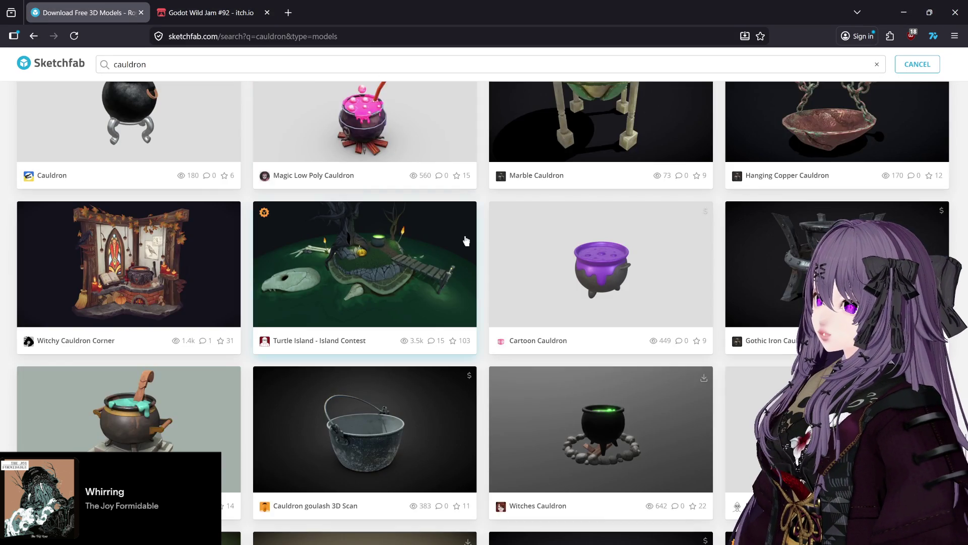
Scroll further down the cauldron search results, comparing the models.
scroll(459, 272, "down", 15)
scroll(458, 274, "down", 20)
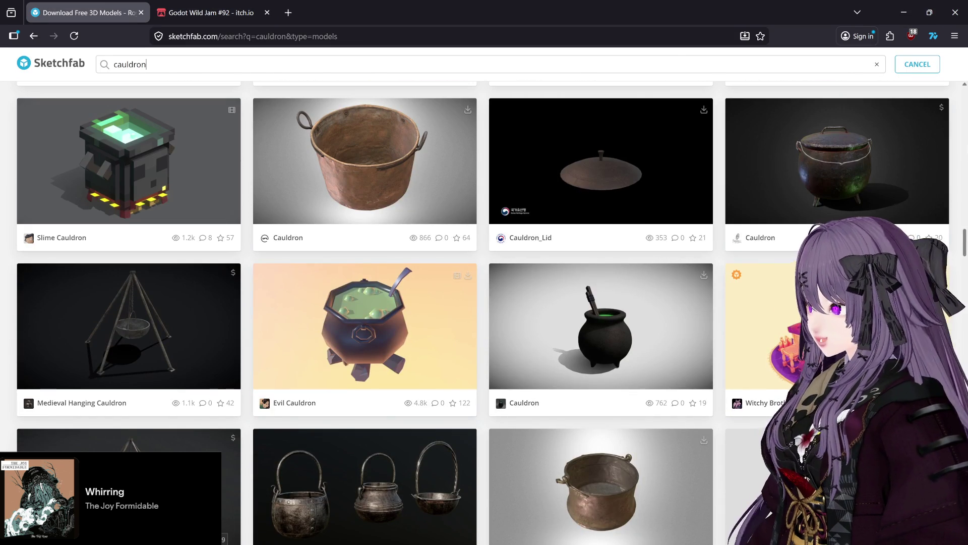
left_click_drag(965, 258, 963, 86)
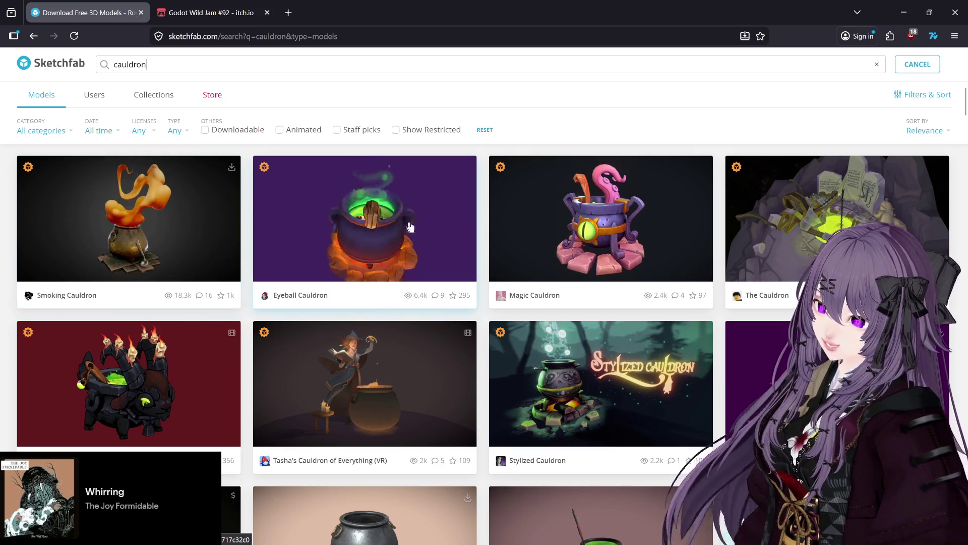
scroll(629, 292, "down", 5)
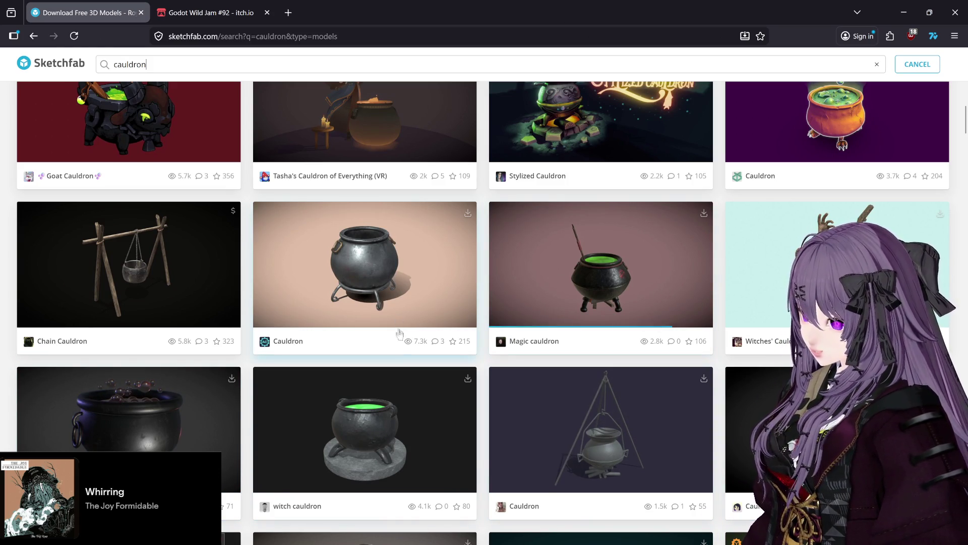
scroll(400, 324, "down", 7)
scroll(576, 367, "down", 3)
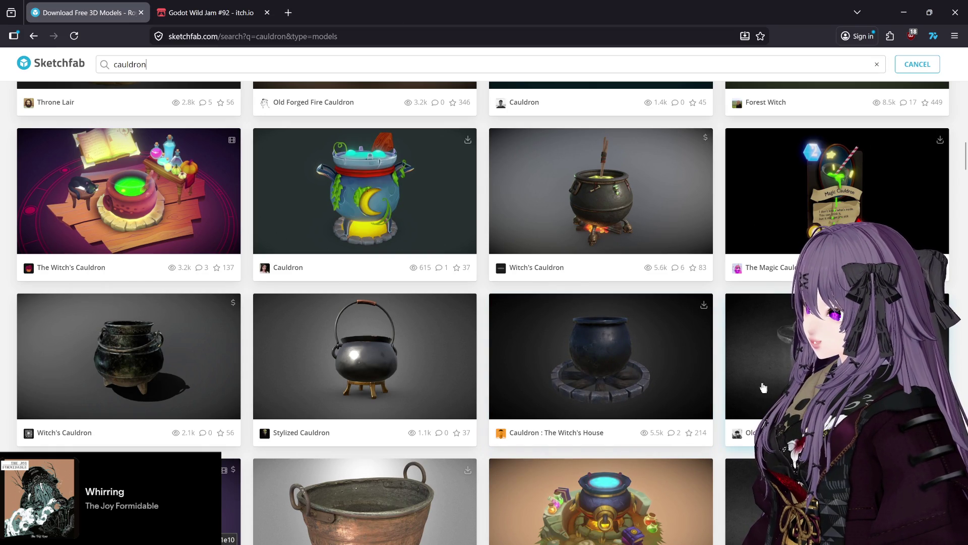
scroll(763, 387, "down", 15)
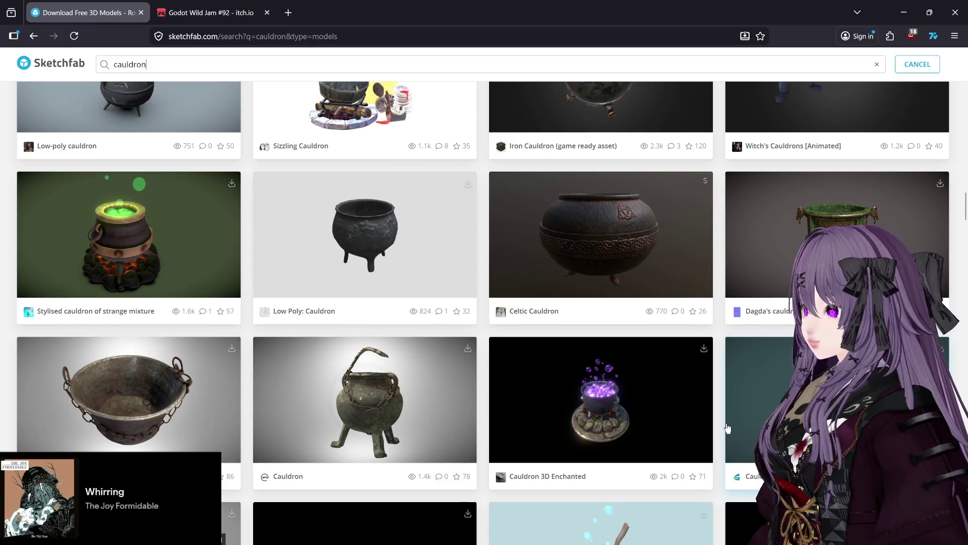
scroll(728, 428, "down", 14)
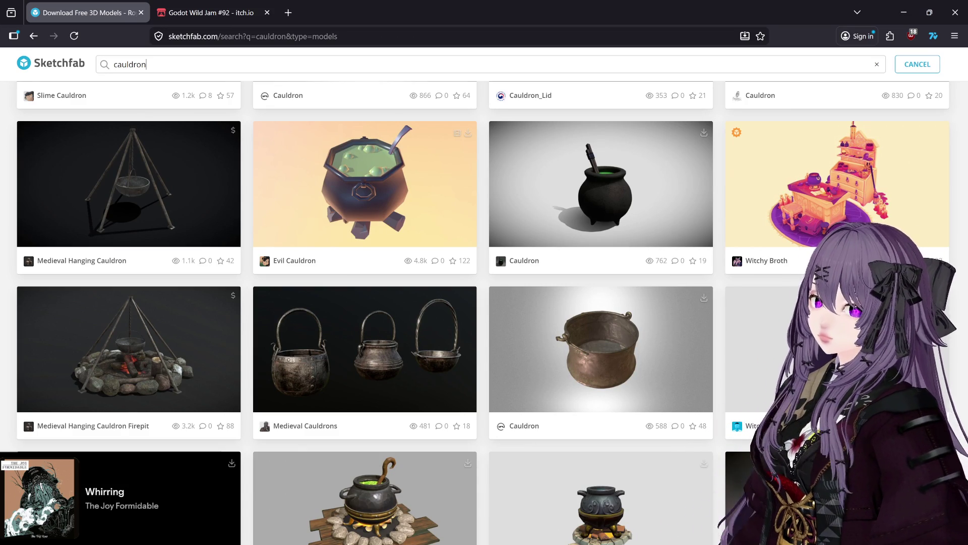
mouse_move(449, 543)
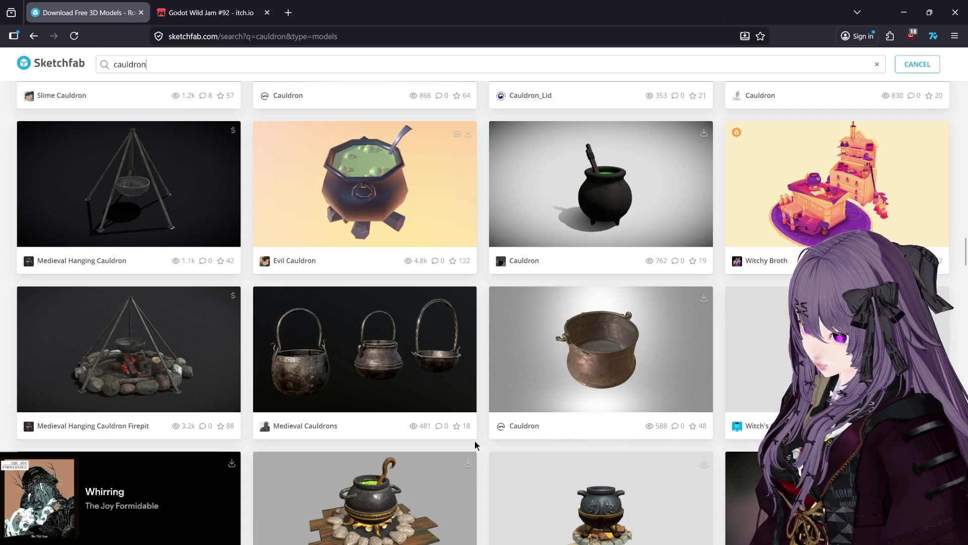
scroll(474, 441, "down", 7)
scroll(480, 454, "down", 5)
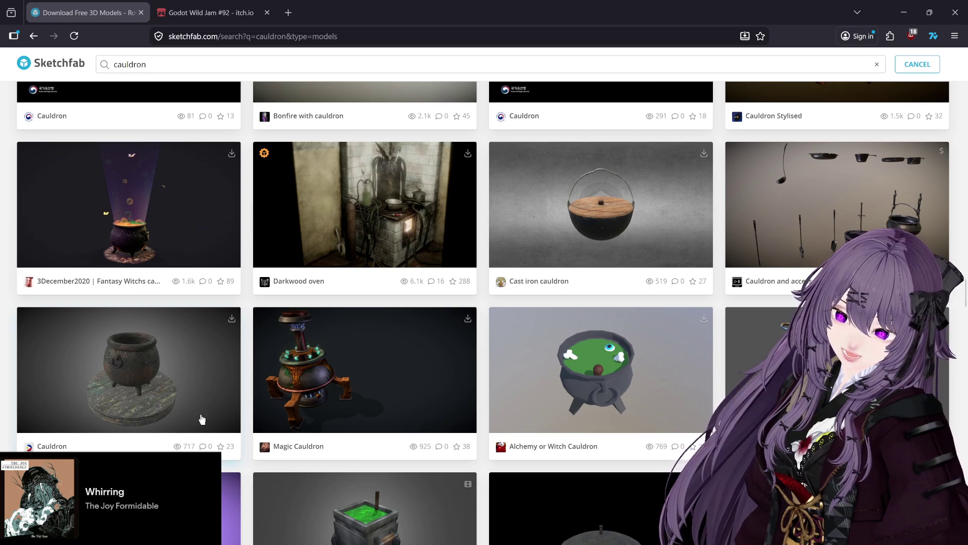
scroll(202, 420, "down", 8)
scroll(202, 419, "down", 4)
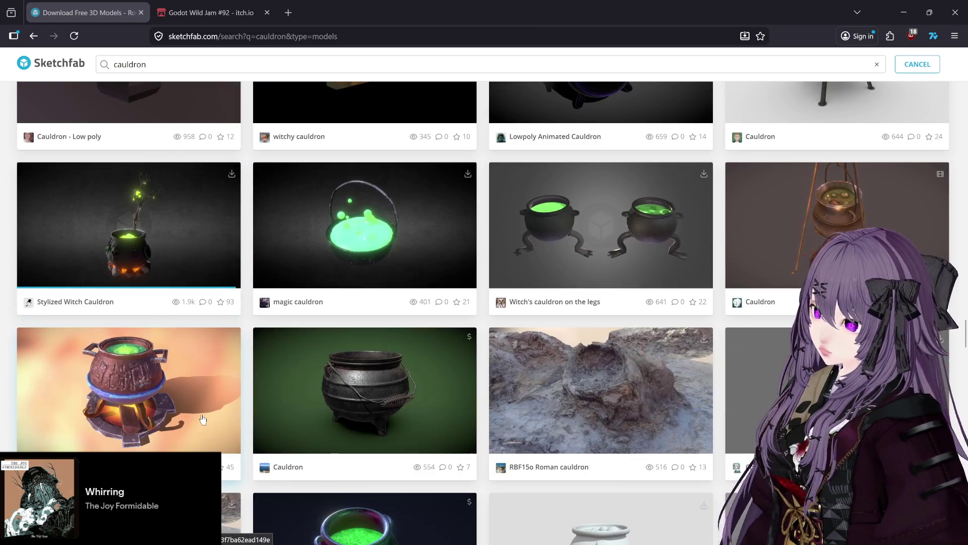
scroll(202, 420, "down", 4)
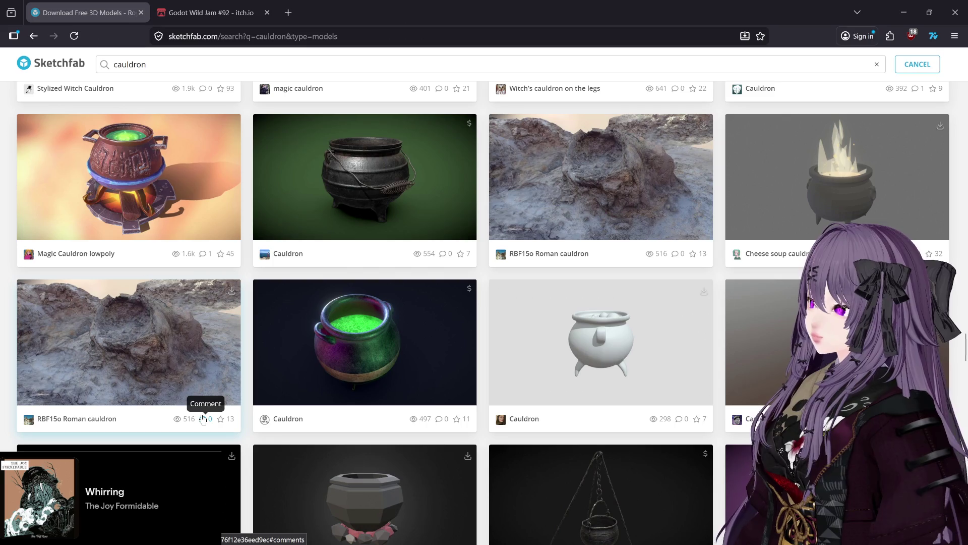
scroll(202, 420, "down", 1)
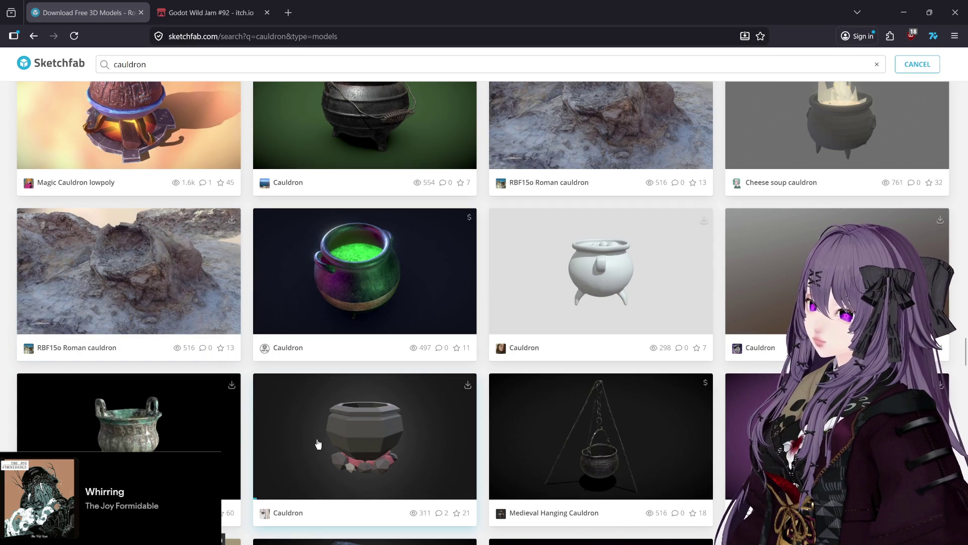
scroll(316, 442, "down", 1)
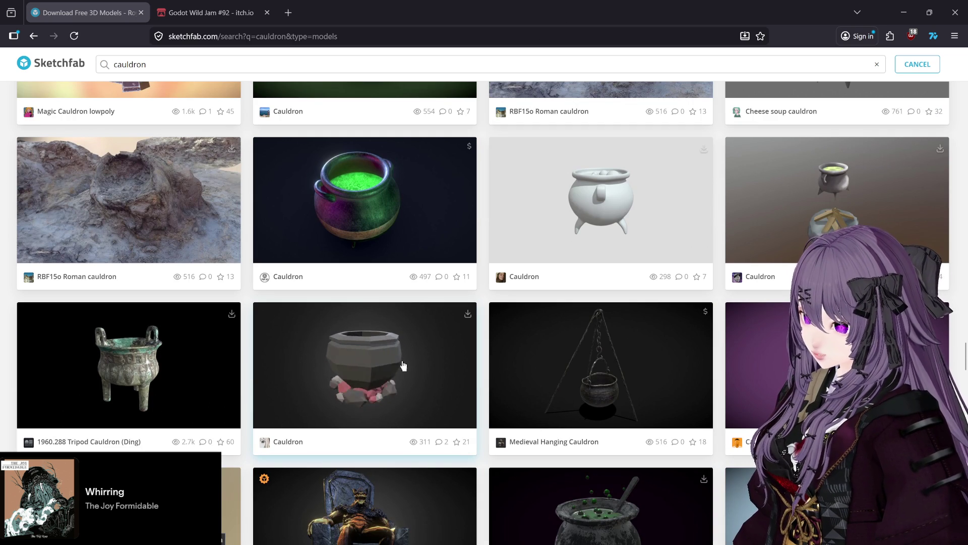
Open the low-poly Cauldron model in a new tab and switch to it.
middle_click(363, 370)
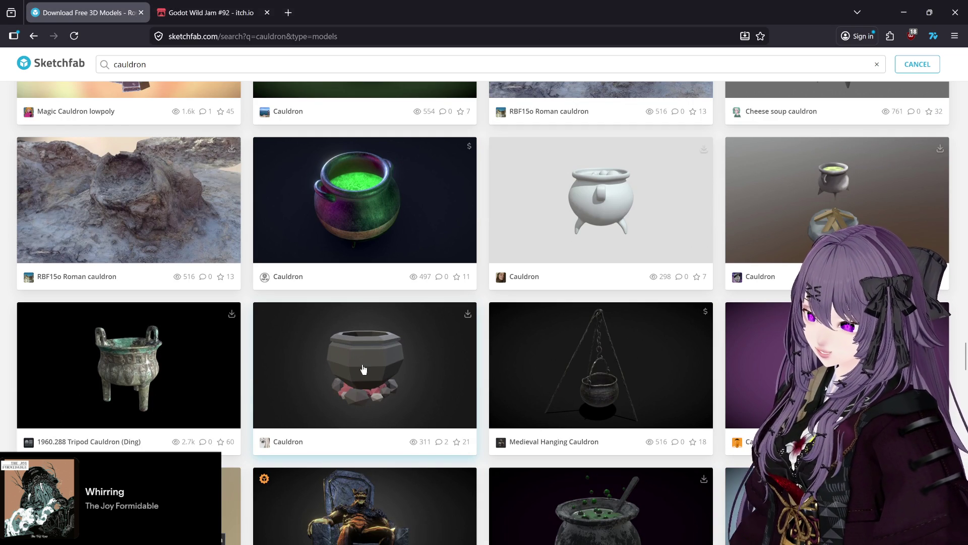
scroll(363, 370, "down", 3)
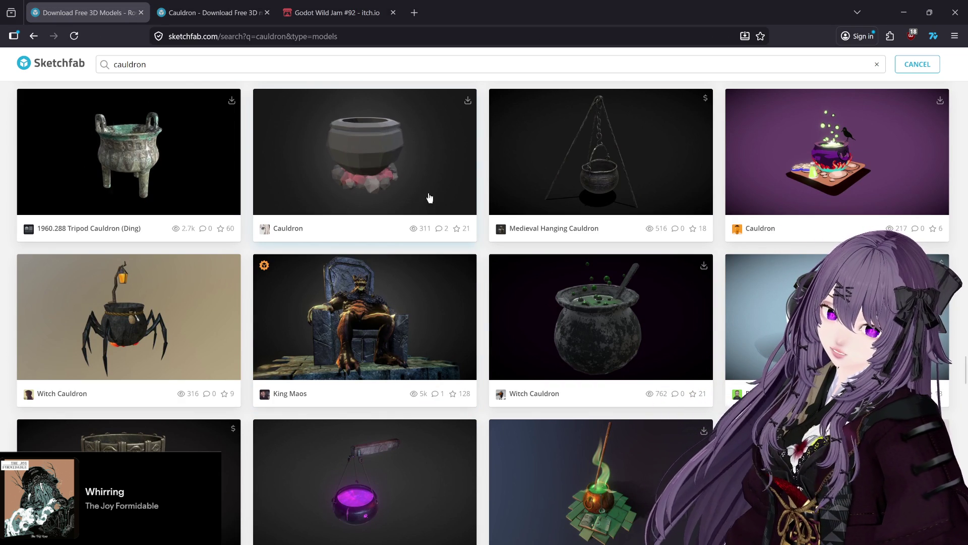
key("ctrl+Tab")
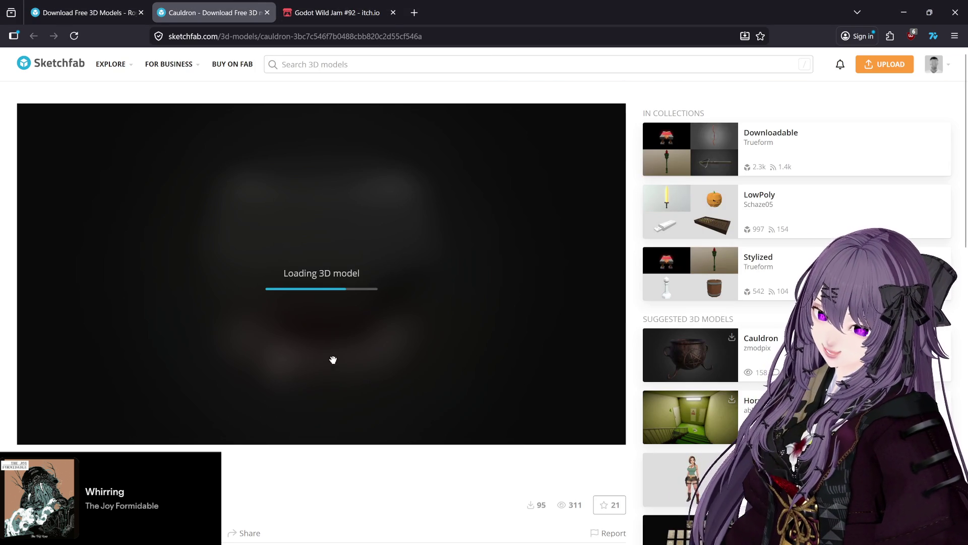
scroll(335, 359, "down", 2)
scroll(282, 449, "down", 2)
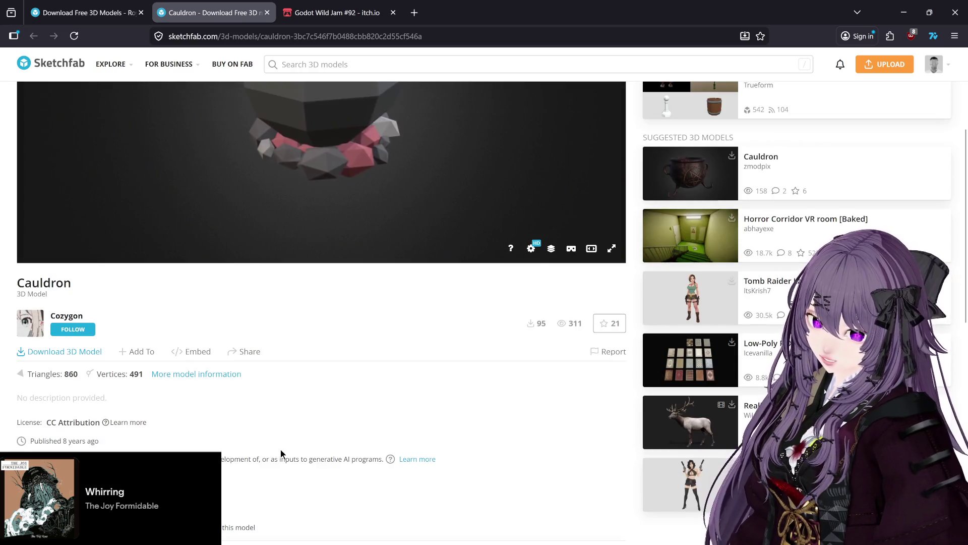
left_click(108, 426)
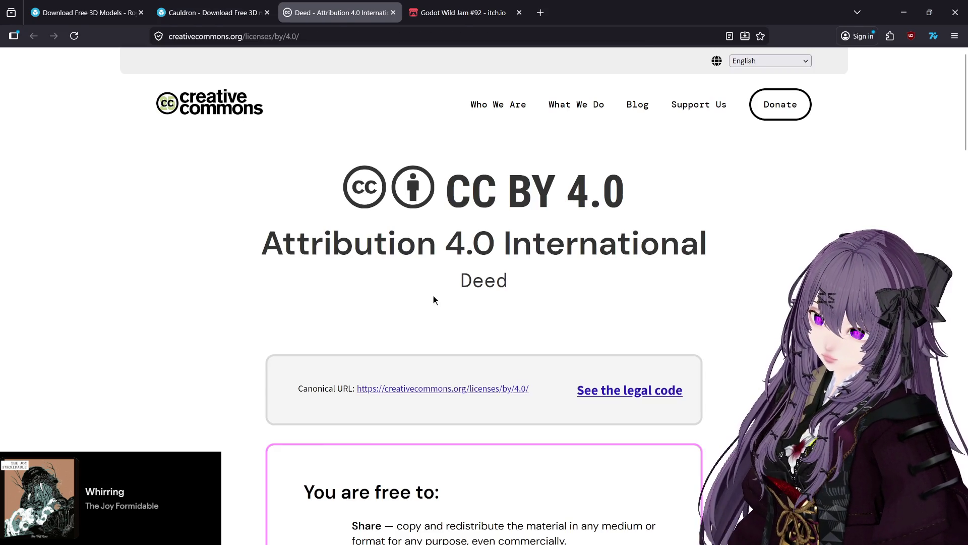
scroll(294, 337, "down", 4)
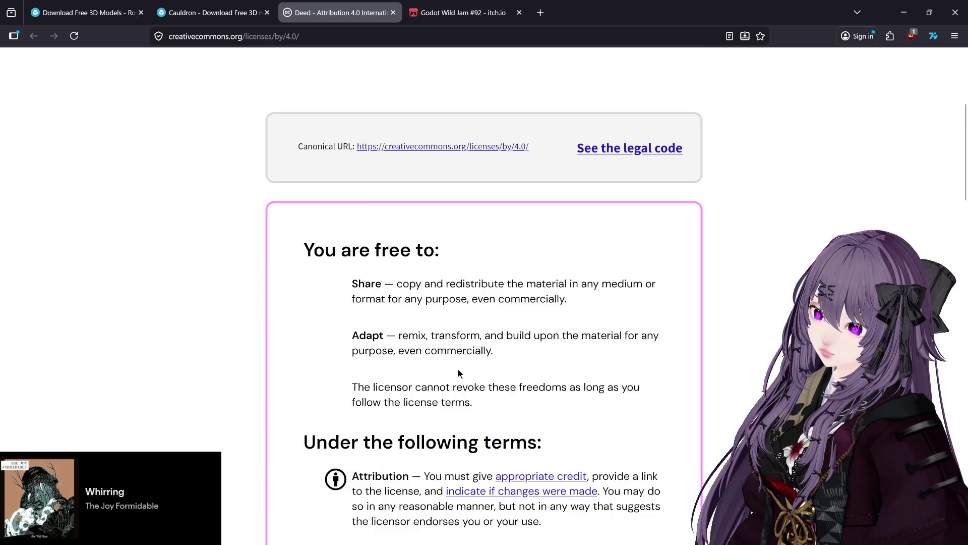
scroll(458, 373, "down", 3)
left_click(393, 13)
left_click(143, 4)
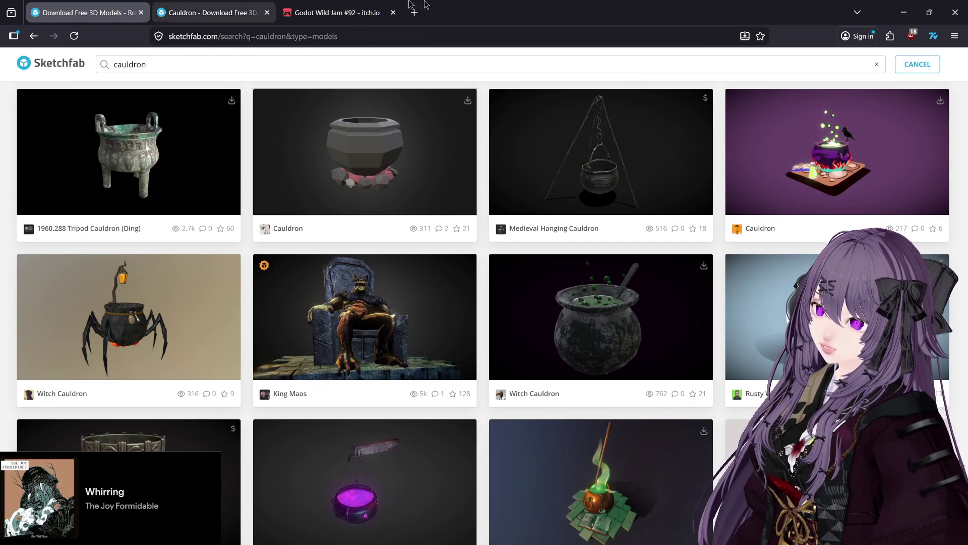
left_click(903, 12)
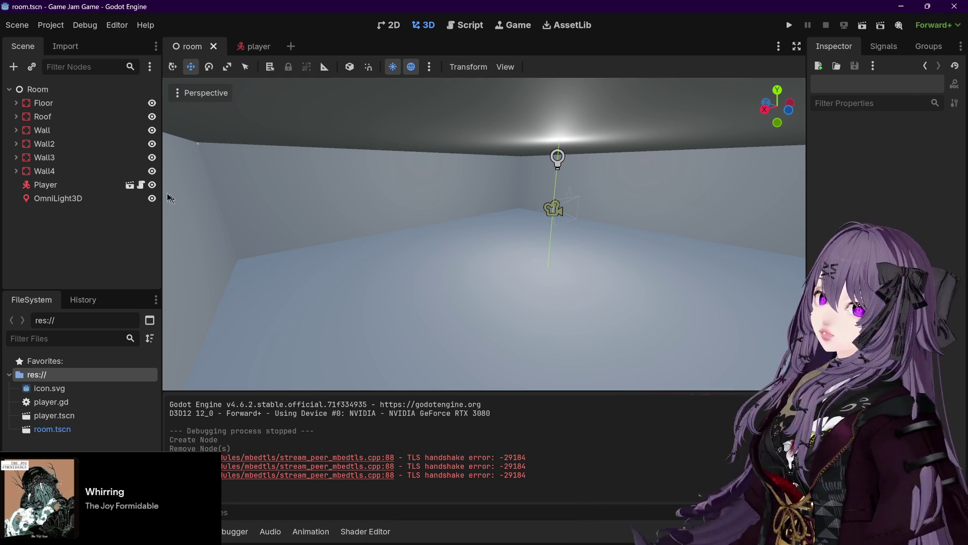
Select the Room node, toggle Wall4's children, and orbit around the enclosed lit room.
left_click(59, 94)
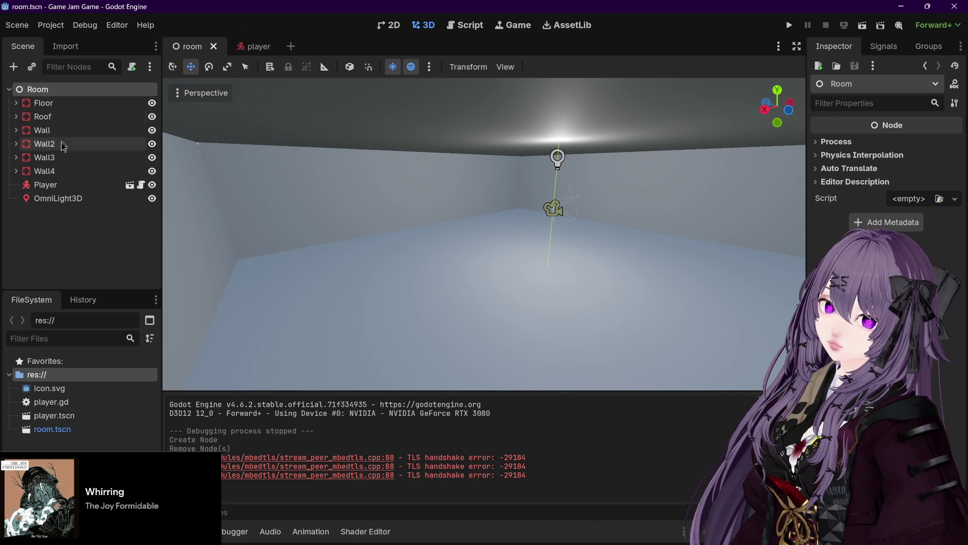
left_click(17, 172)
left_click(17, 172)
left_click_drag(752, 255, 713, 253)
mouse_move(573, 240)
left_mouse_down()
mouse_move(502, 242)
mouse_move(523, 255)
mouse_move(497, 257)
mouse_move(522, 244)
mouse_move(469, 255)
left_mouse_up()
scroll(502, 242, "up", 3)
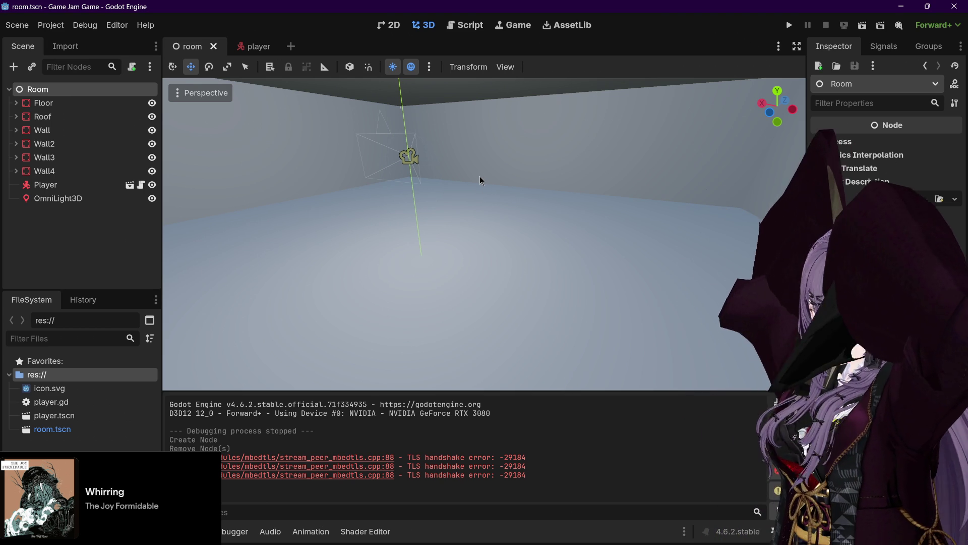
left_click_drag(509, 176, 547, 172)
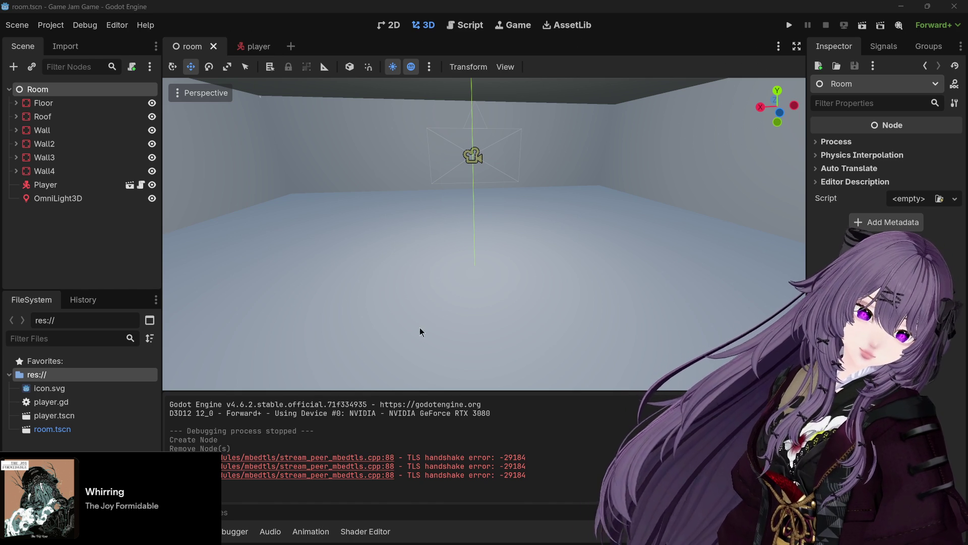
mouse_move(477, 270)
left_mouse_down()
mouse_move(425, 255)
mouse_move(389, 267)
left_mouse_up()
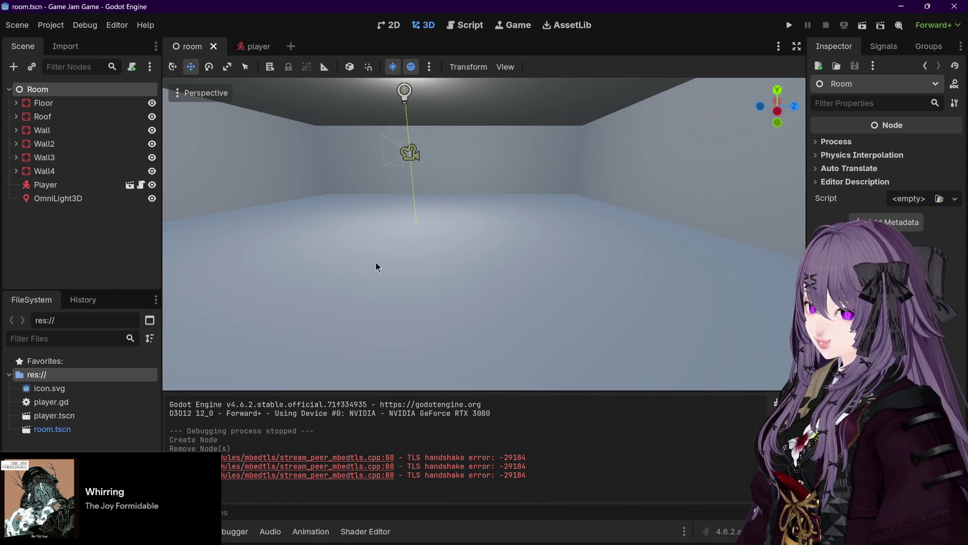
left_click(256, 46)
left_click(190, 48)
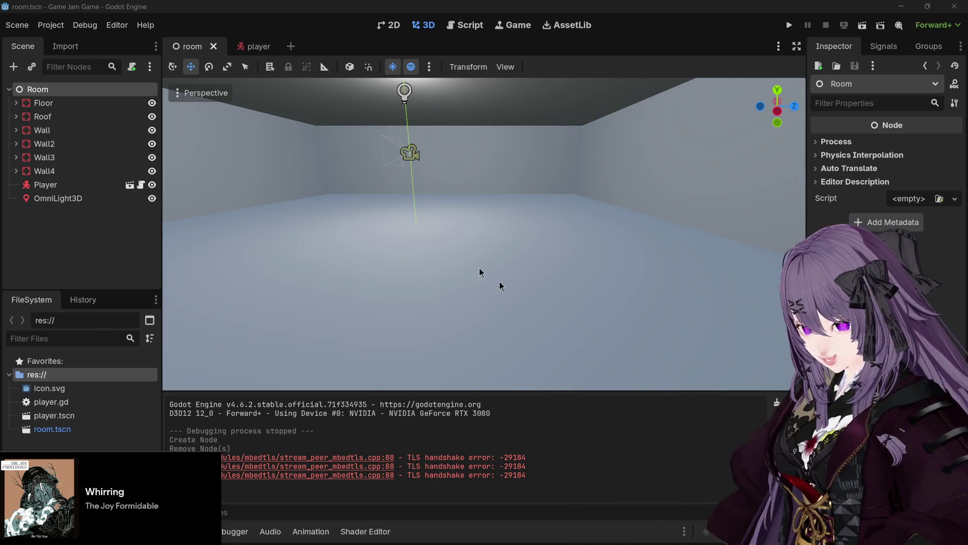
mouse_move(241, 45)
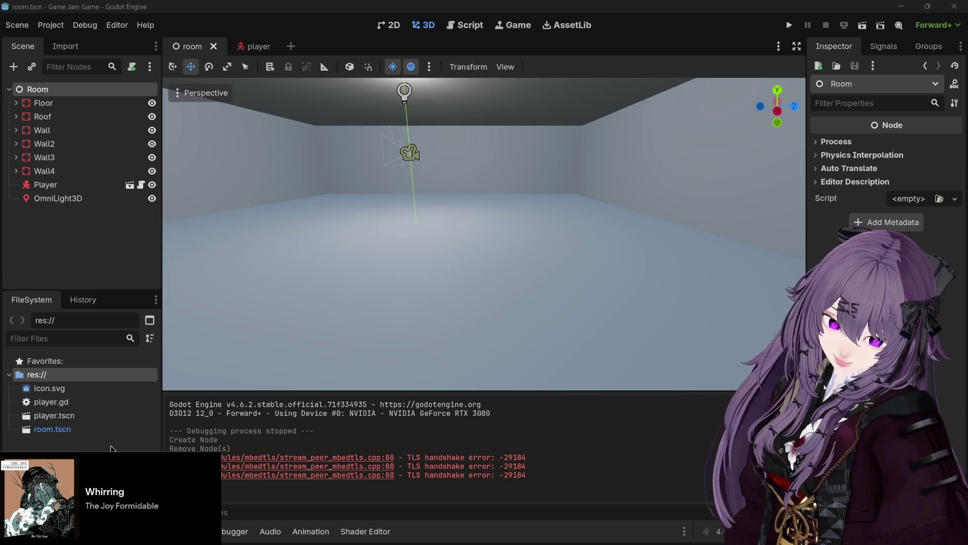
left_click(67, 272)
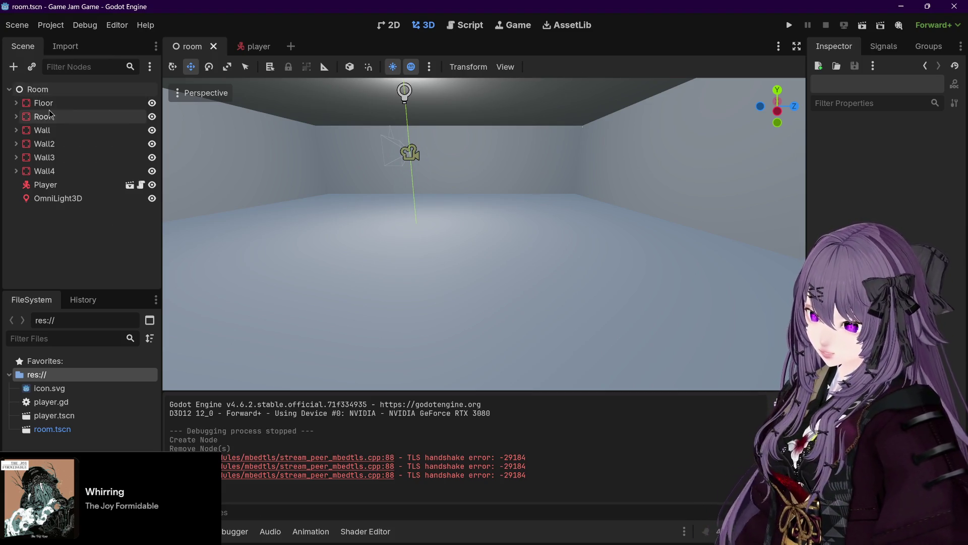
left_click(17, 171)
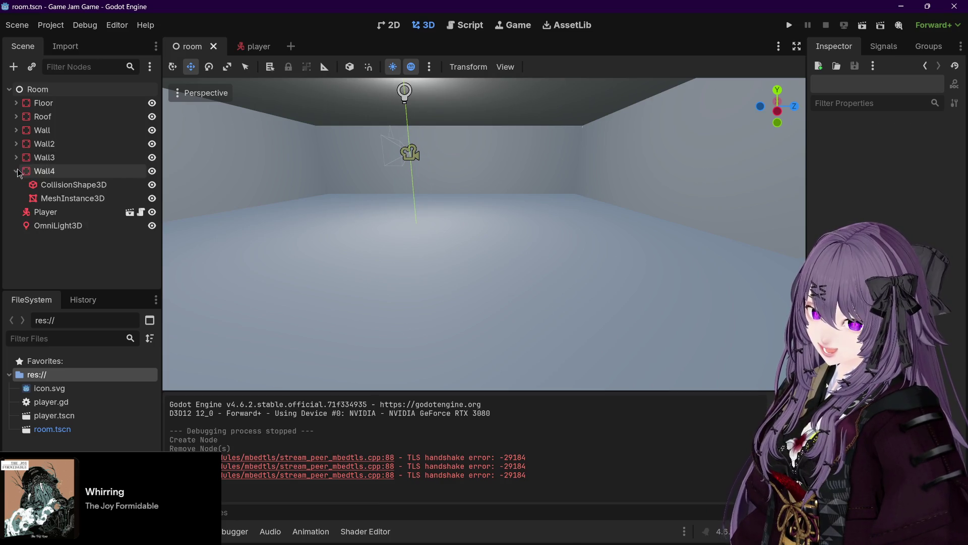
left_click(16, 171)
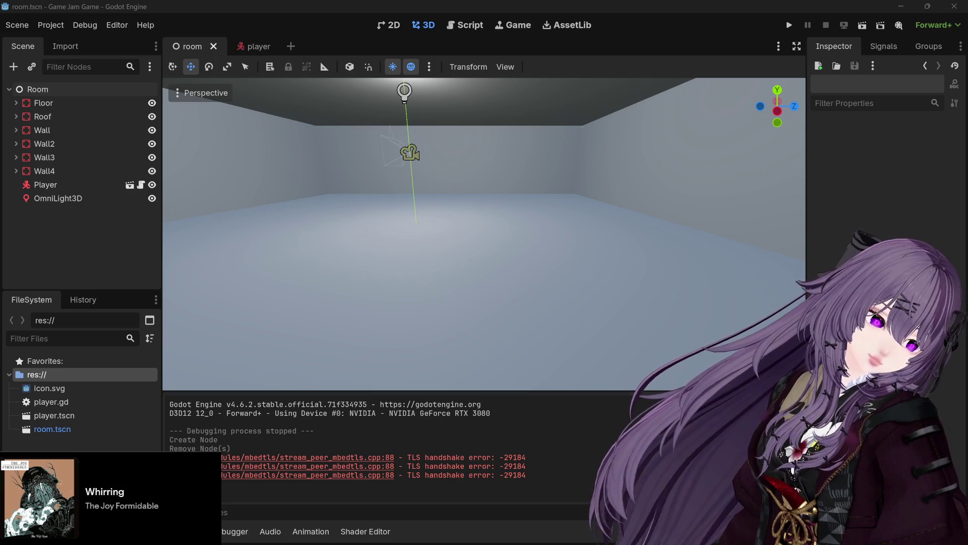
left_click(901, 6)
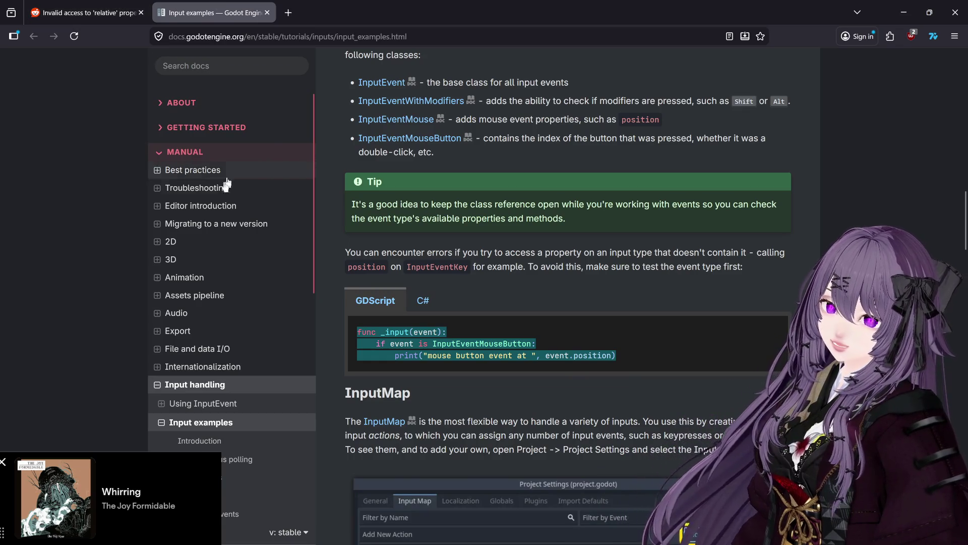
left_click(955, 12)
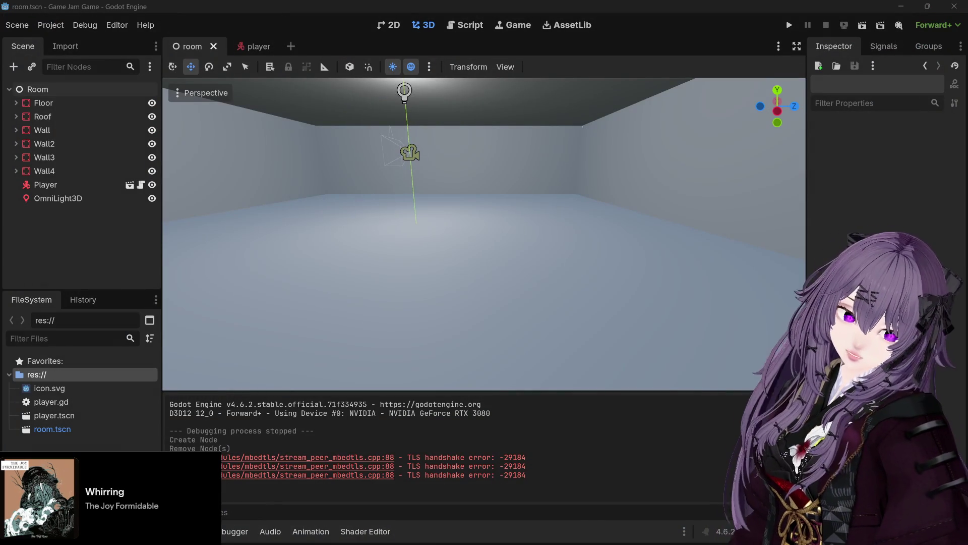
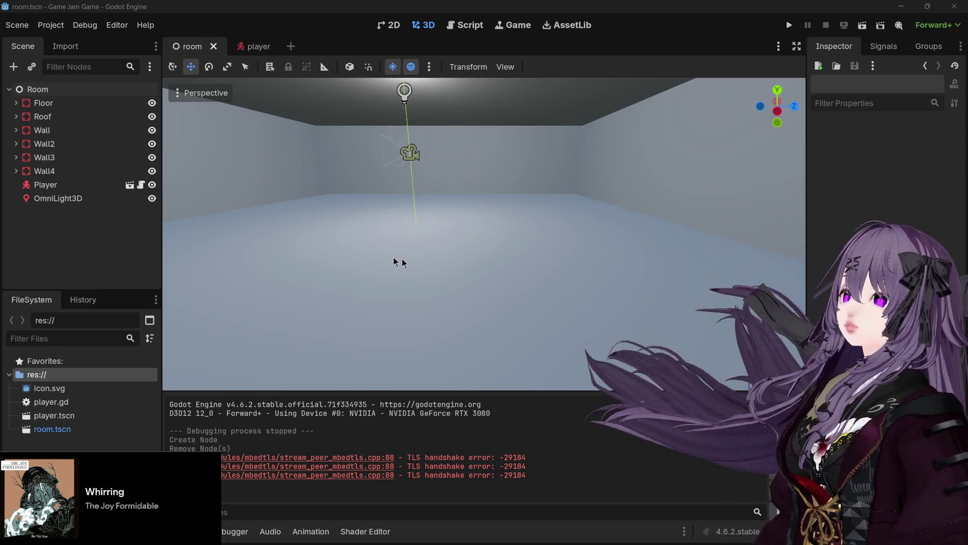
Move the Player about 3.9 units along Z toward the room's front-left, nudging it slightly in X.
mouse_move(655, 210)
left_mouse_down()
mouse_move(630, 198)
mouse_move(637, 212)
mouse_move(580, 222)
left_mouse_up()
mouse_move(391, 188)
left_mouse_down()
mouse_move(456, 221)
mouse_move(546, 218)
mouse_move(475, 301)
left_mouse_up()
left_click_drag(547, 266, 697, 250)
left_click(45, 185)
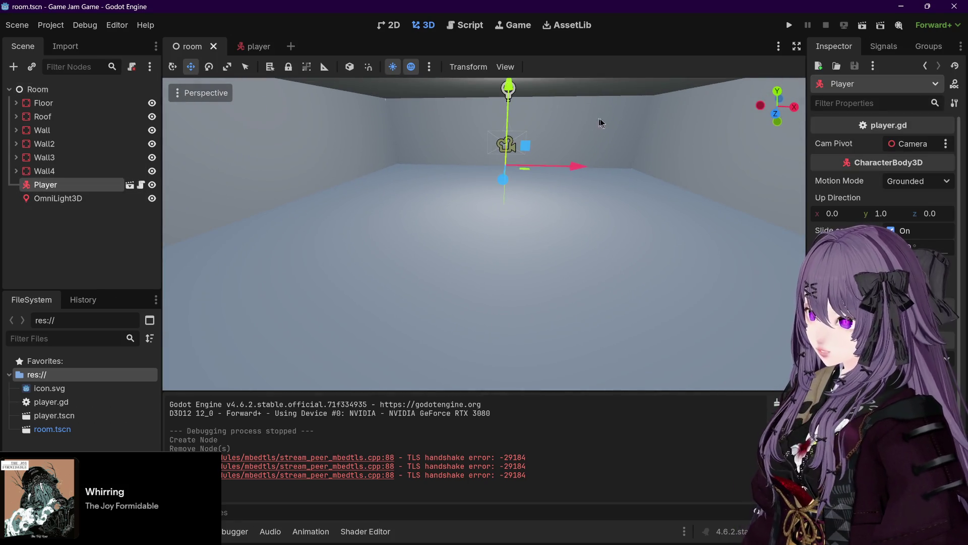
mouse_move(574, 167)
left_mouse_down()
mouse_move(470, 161)
mouse_move(389, 177)
mouse_move(230, 294)
left_mouse_up()
left_click_drag(396, 210, 374, 214)
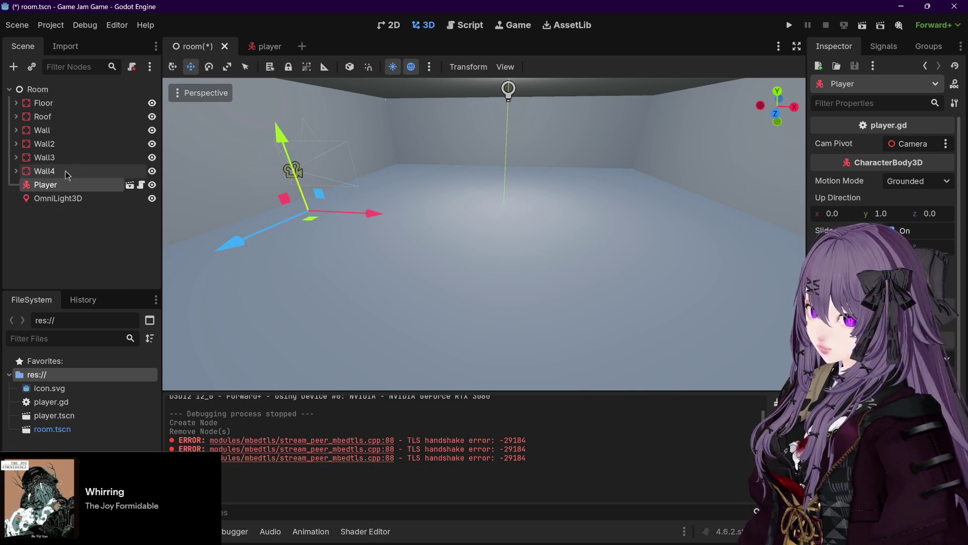
Save room.tscn and start a new empty scene.
key("ctrl+s")
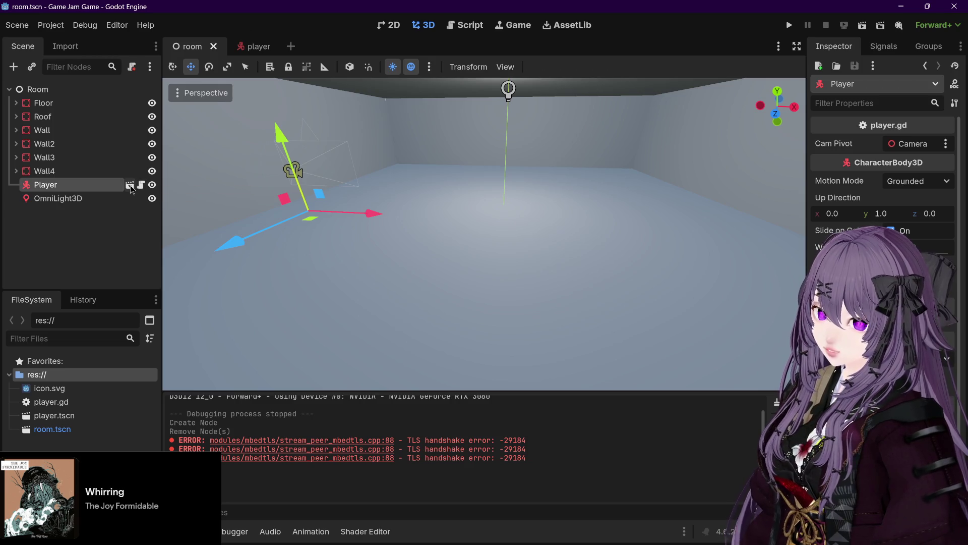
right_click(42, 188)
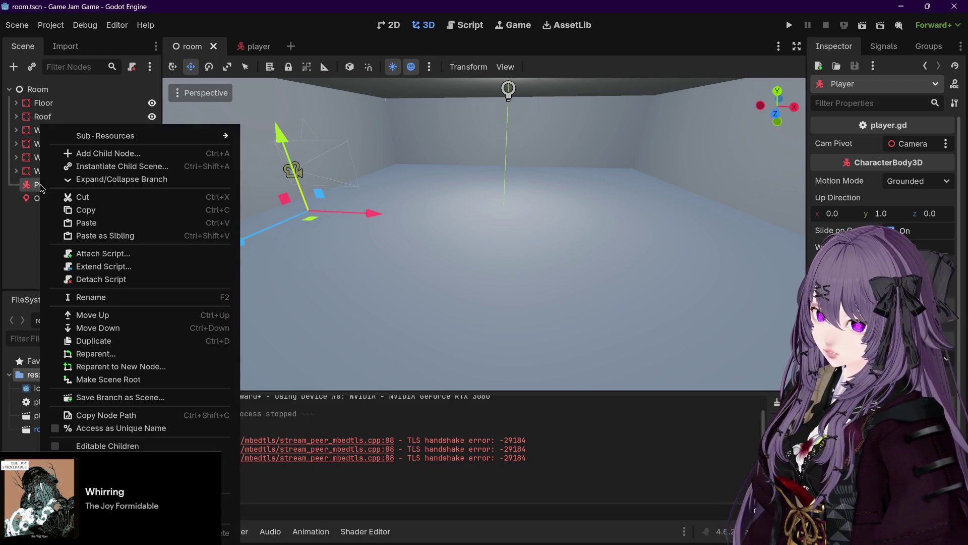
left_click(22, 224)
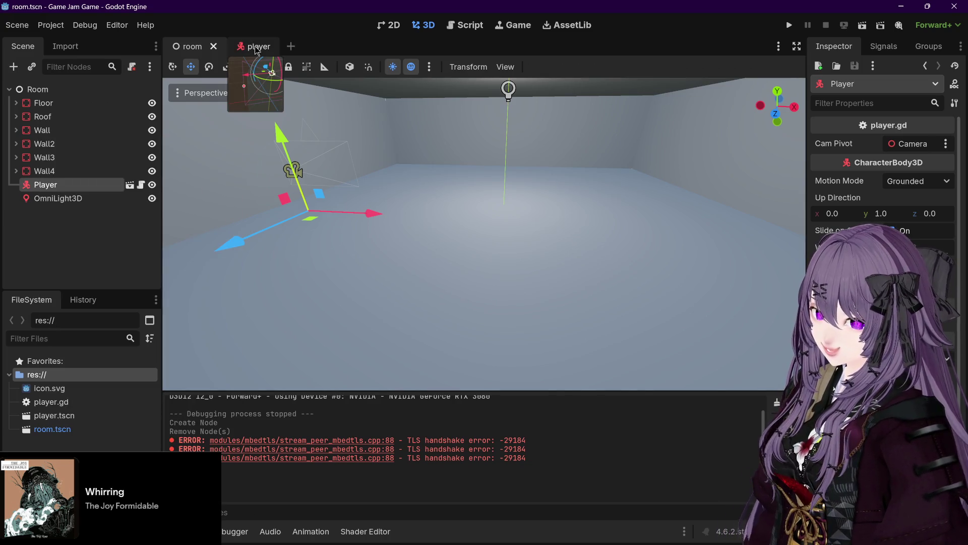
left_click(291, 47)
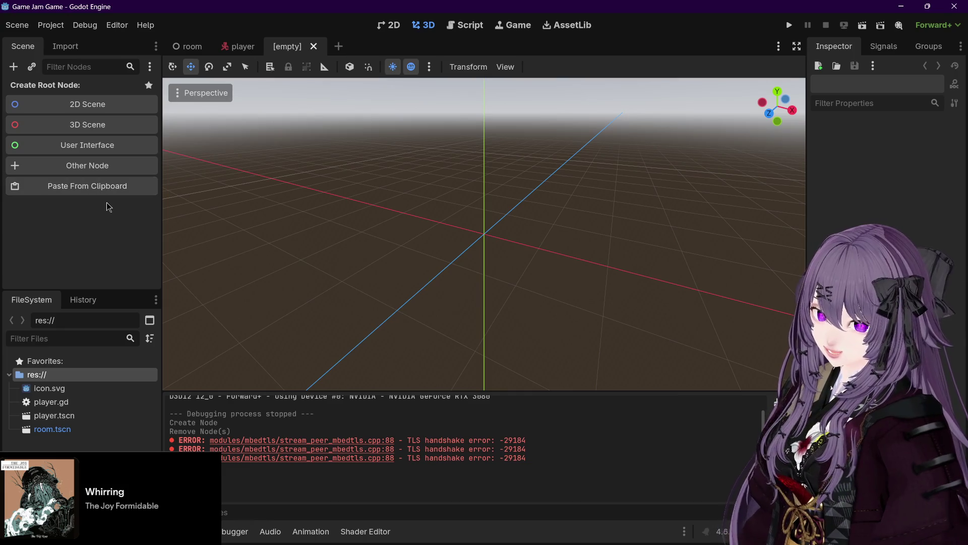
Compare the player and room scene tabs, ending back on the new empty scene.
left_click(242, 45)
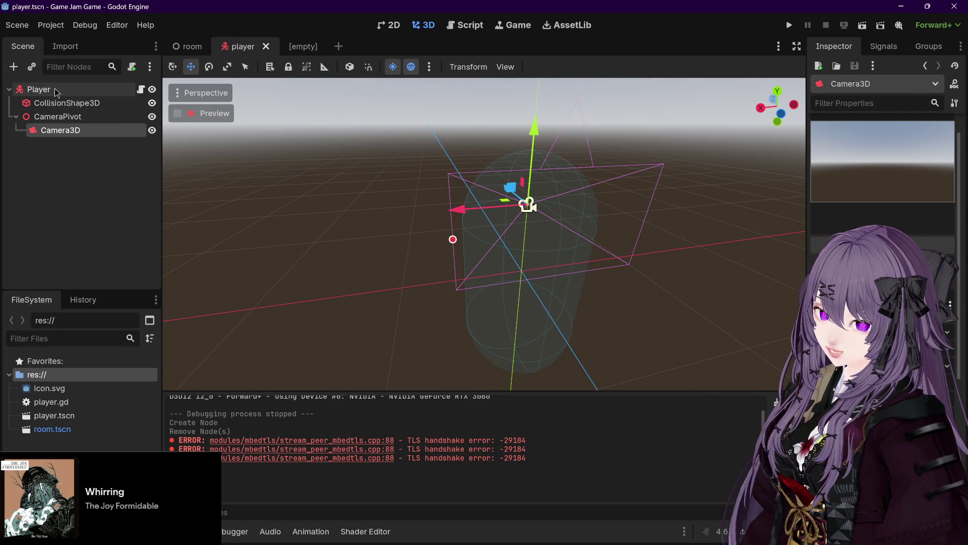
left_click(303, 46)
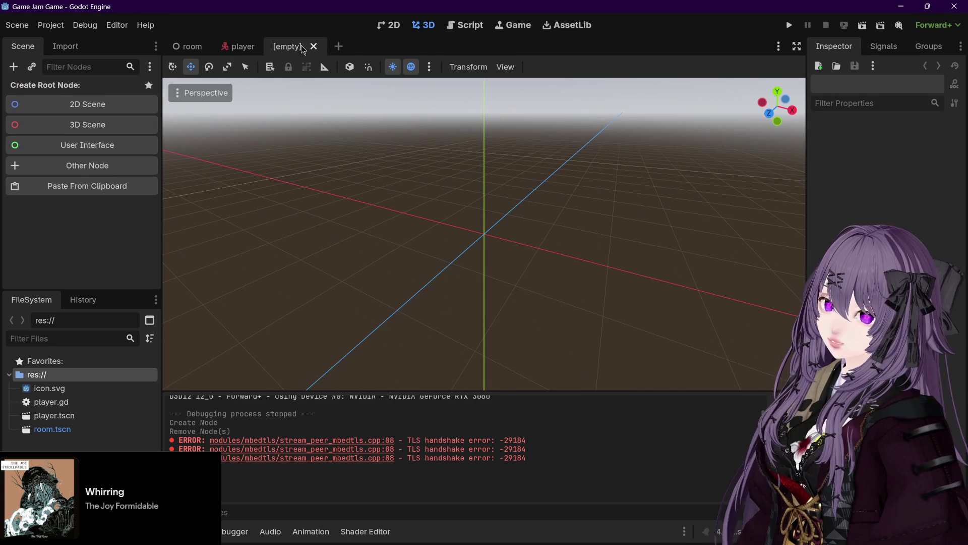
left_click(239, 46)
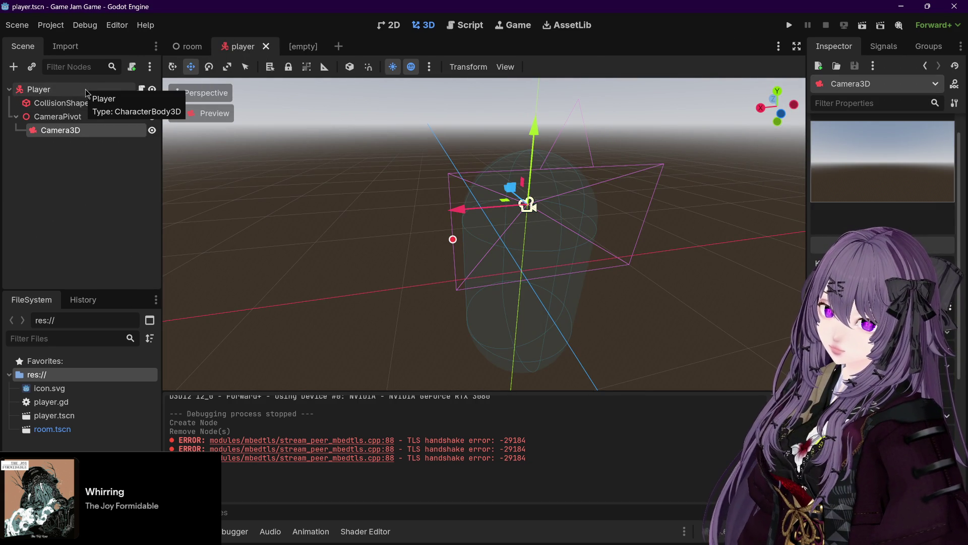
left_click(185, 48)
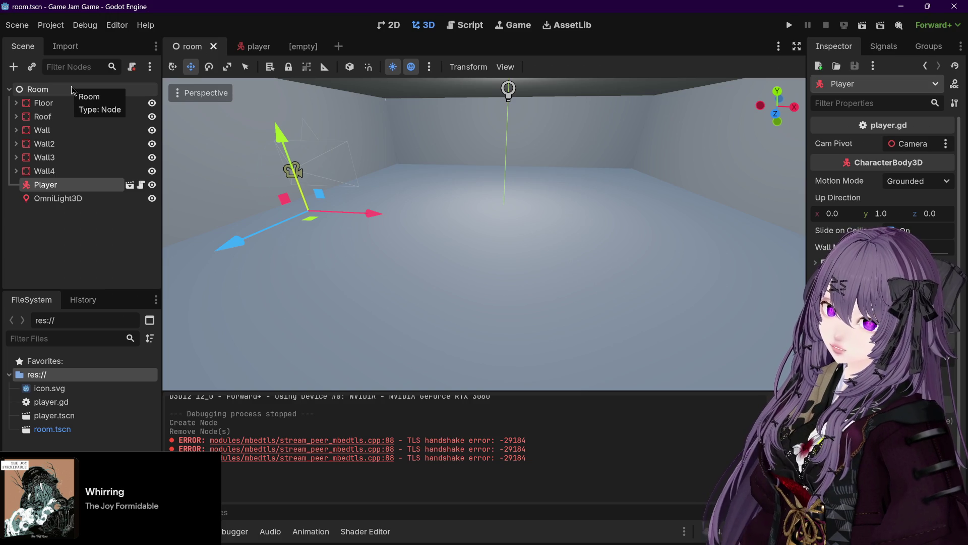
left_click(303, 46)
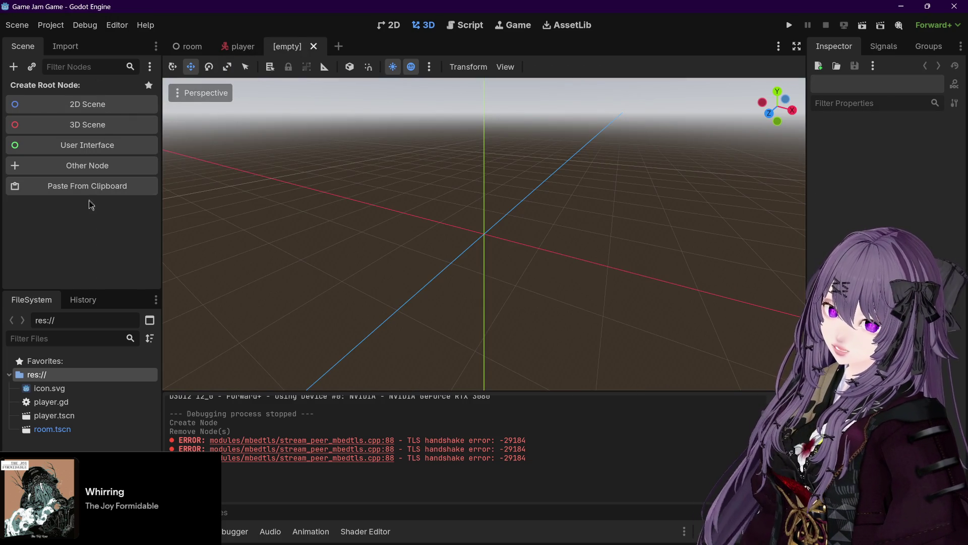
Create a plain Node as the new scene's root by searching 'node'.
key("ctrl+a")
type("node")
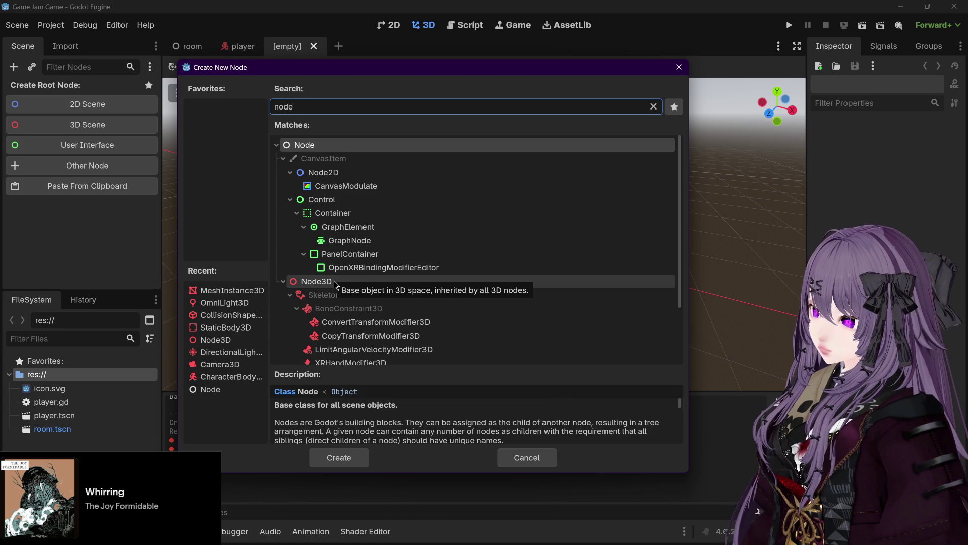
double_click(351, 145)
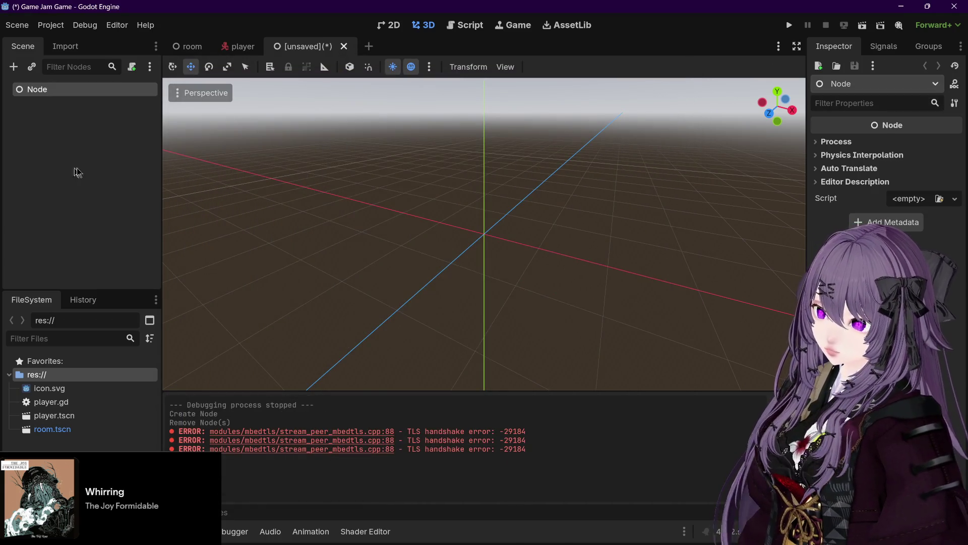
Rename the root node to Cauldron.
double_click(44, 88)
type("Cauldron")
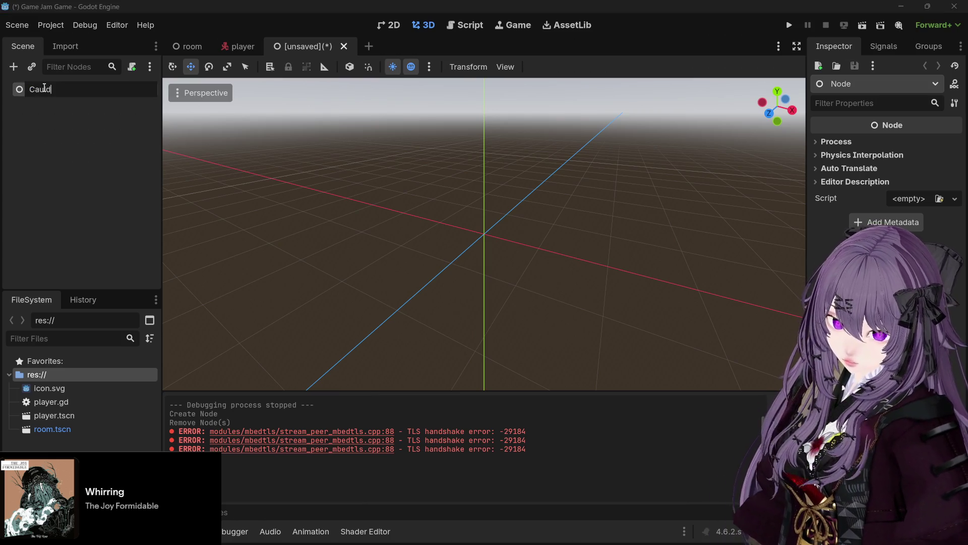
key("Return")
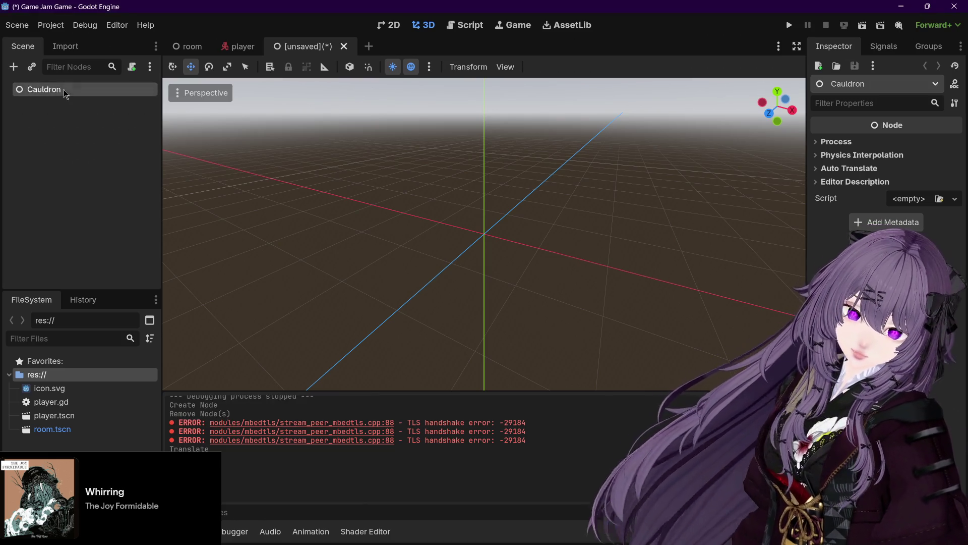
mouse_move(484, 543)
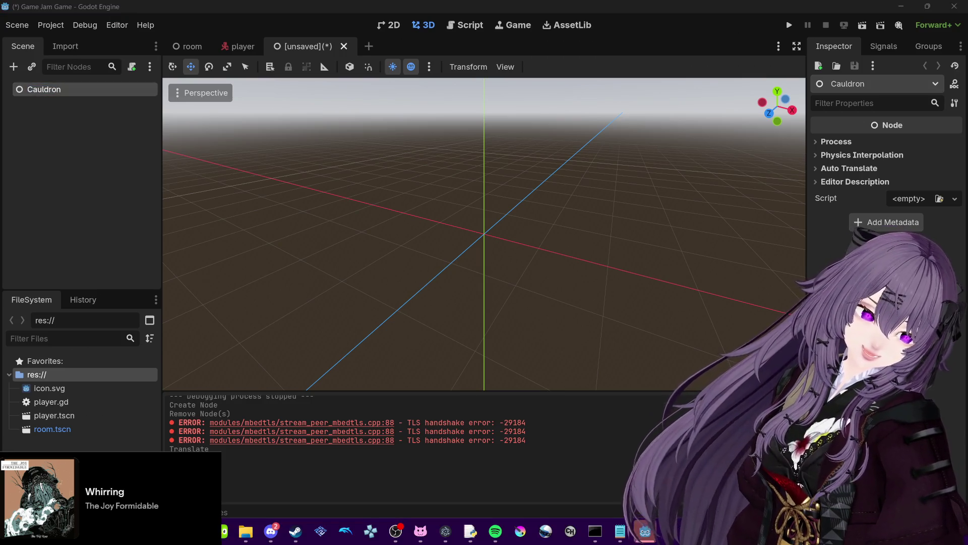
left_click(25, 151)
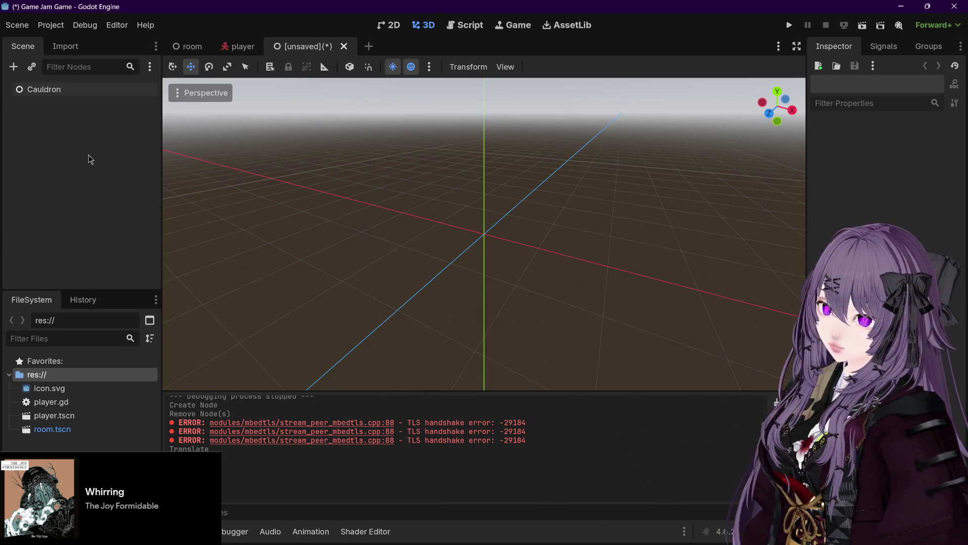
Save the new scene as cauldron.tscn.
key("ctrl+s")
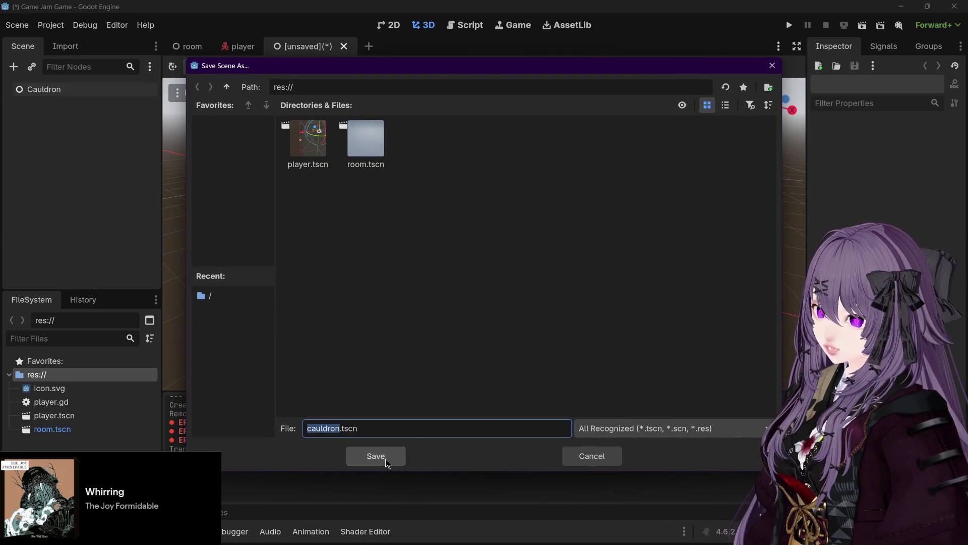
left_click(385, 458)
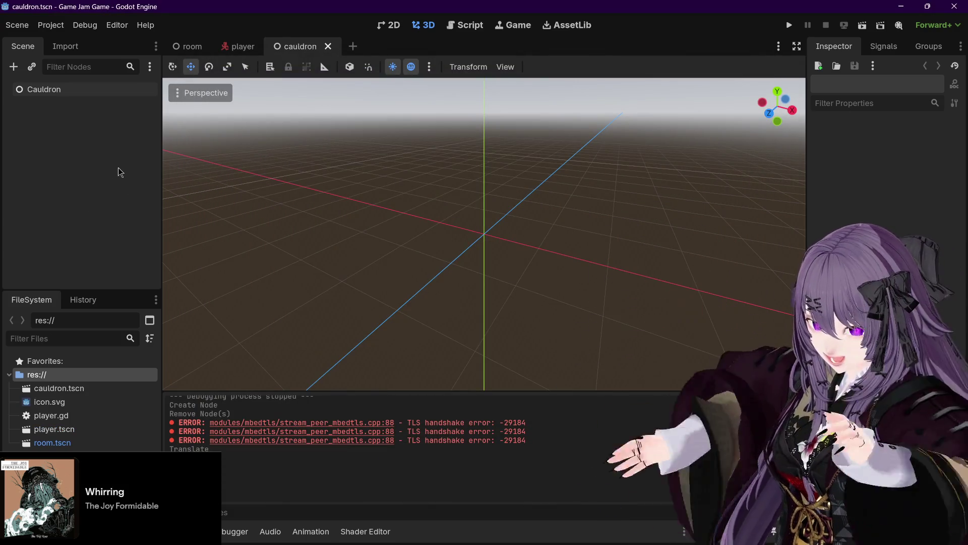
left_click(236, 41)
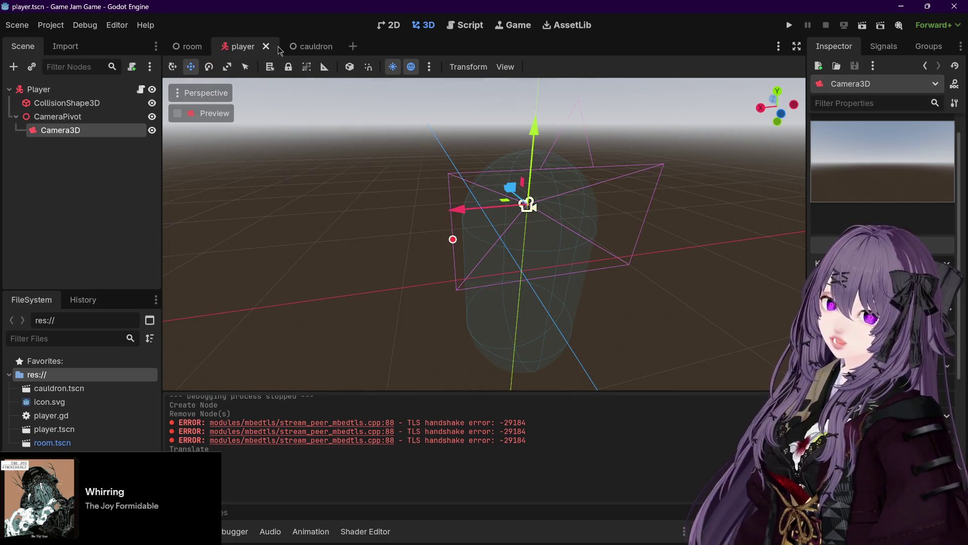
left_click(197, 51)
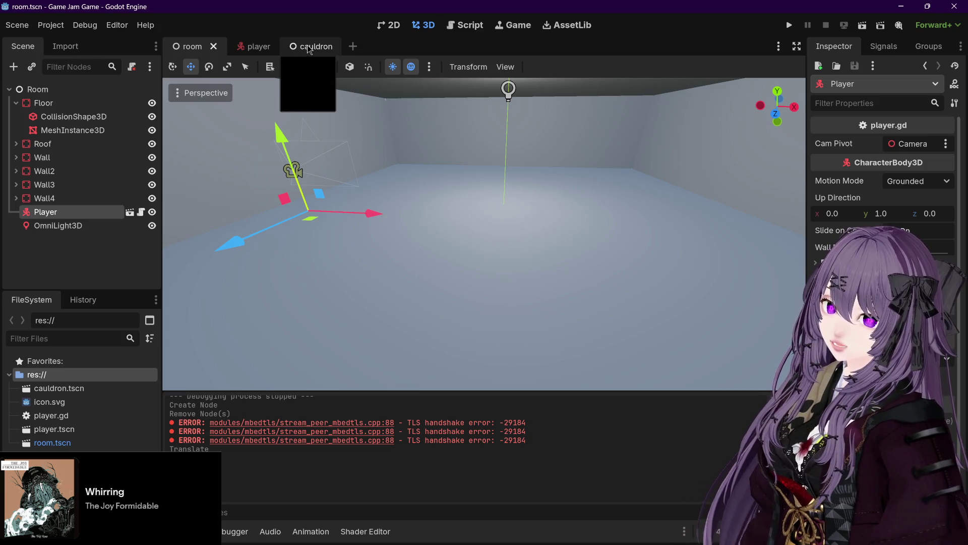
left_click(309, 49)
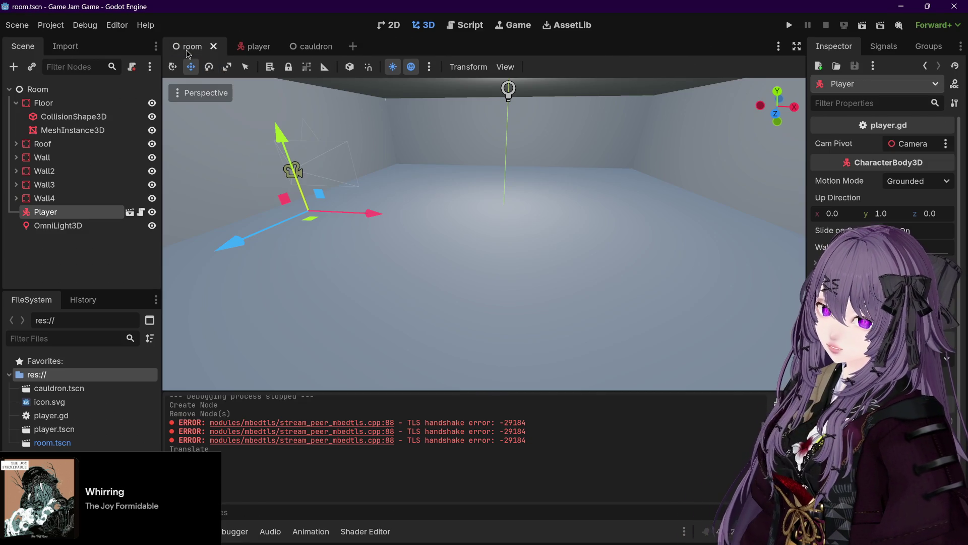
left_click(196, 48)
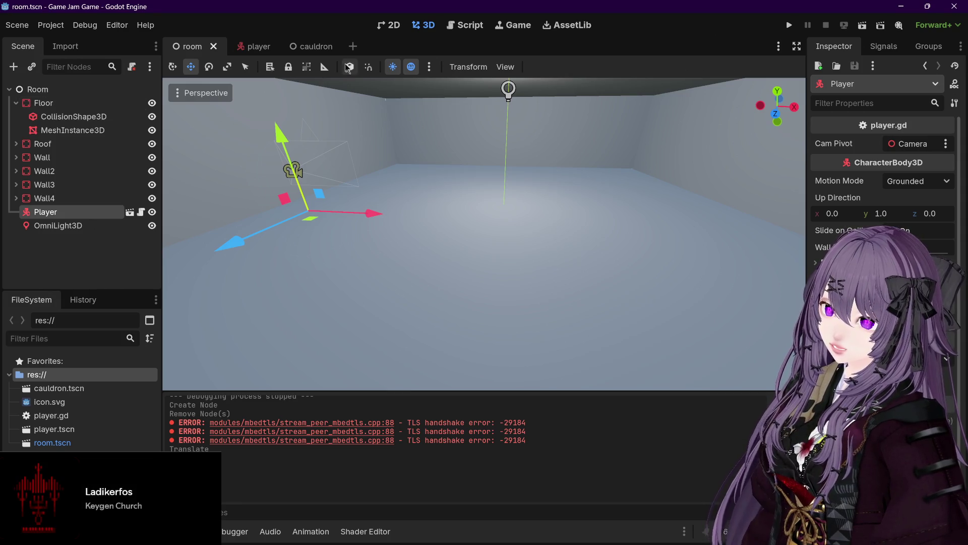
left_click(311, 46)
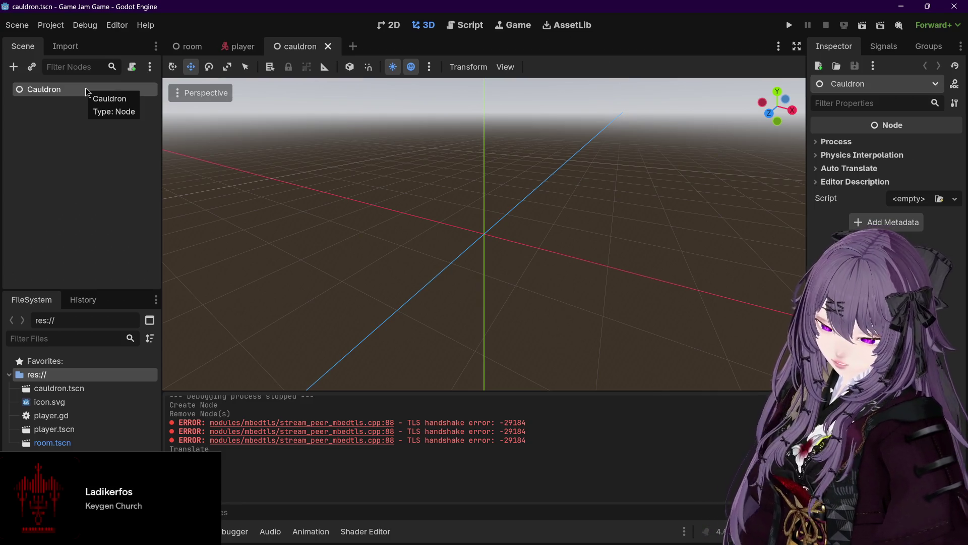
key("ctrl+a")
type("stat")
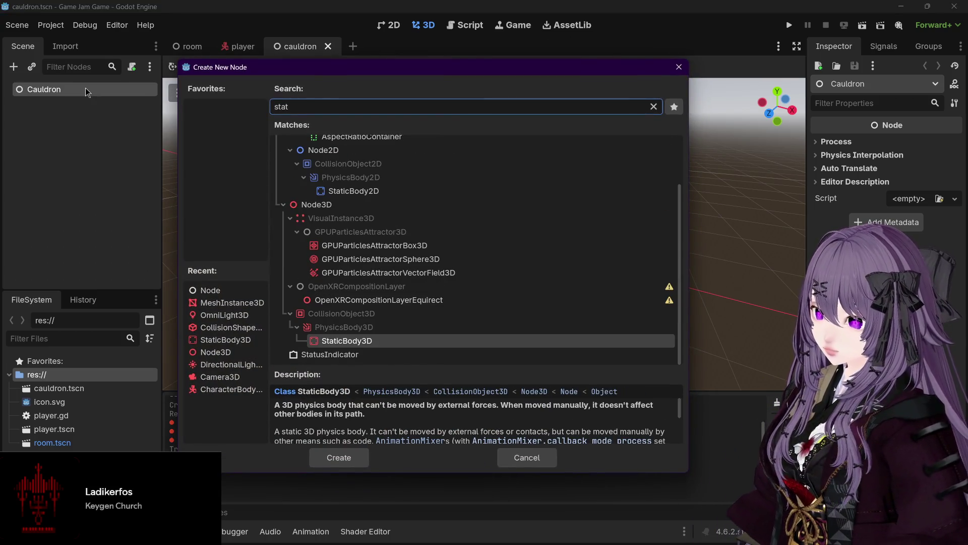
Add a StaticBody3D under Cauldron and check its missing-collision-shape warning.
key("Return")
left_click(87, 102)
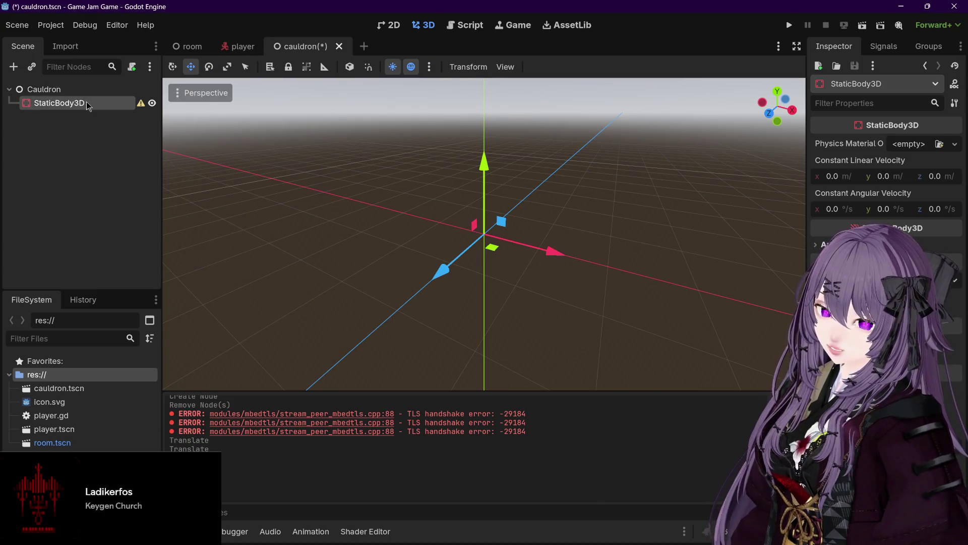
left_click(188, 46)
left_click(300, 46)
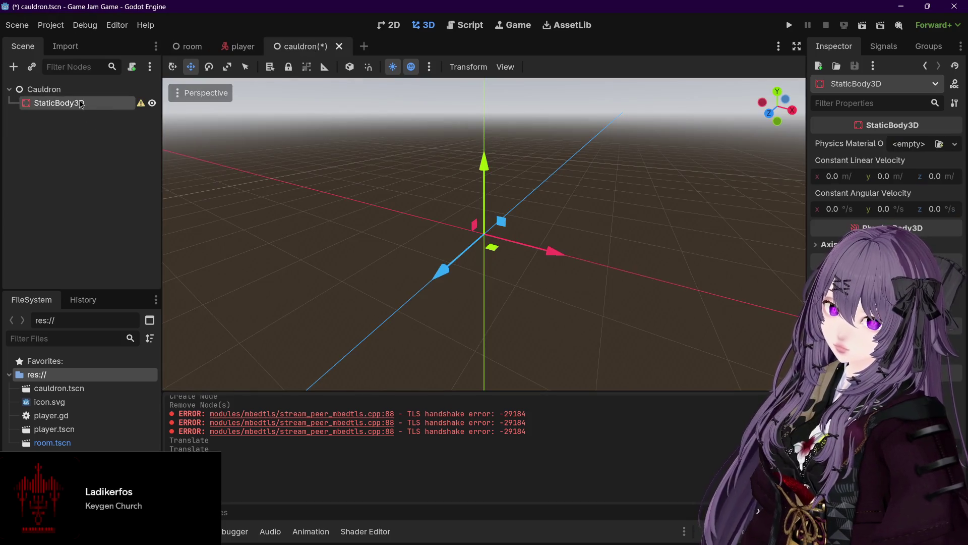
left_click(187, 46)
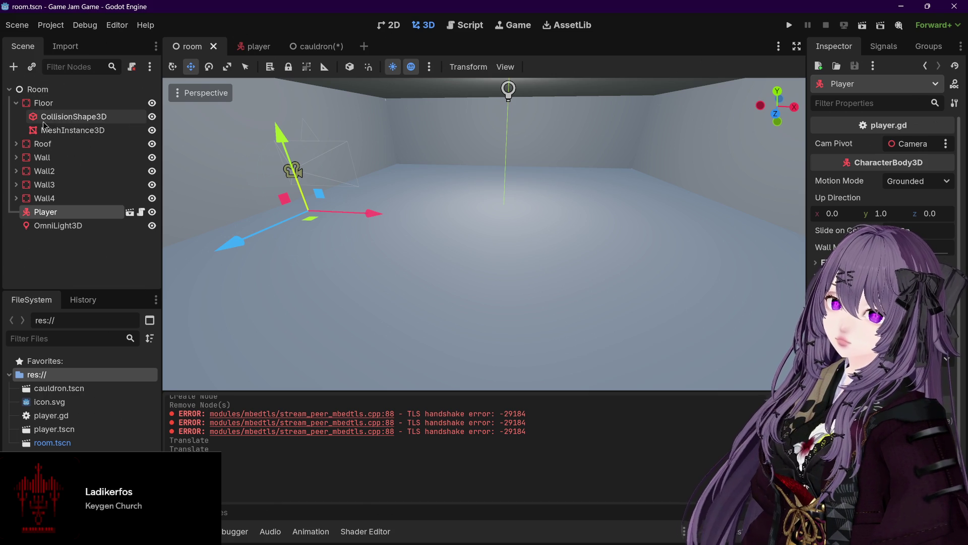
left_click(317, 47)
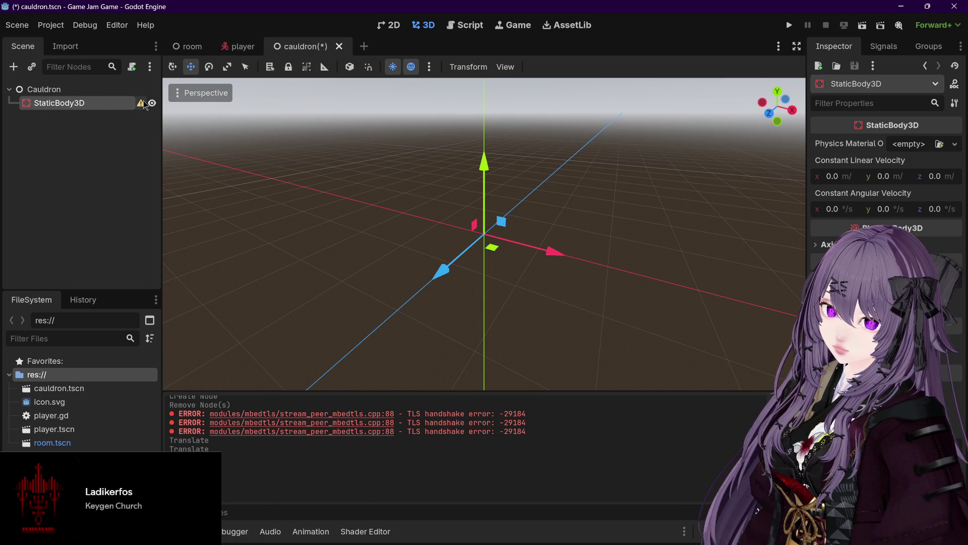
mouse_move(144, 103)
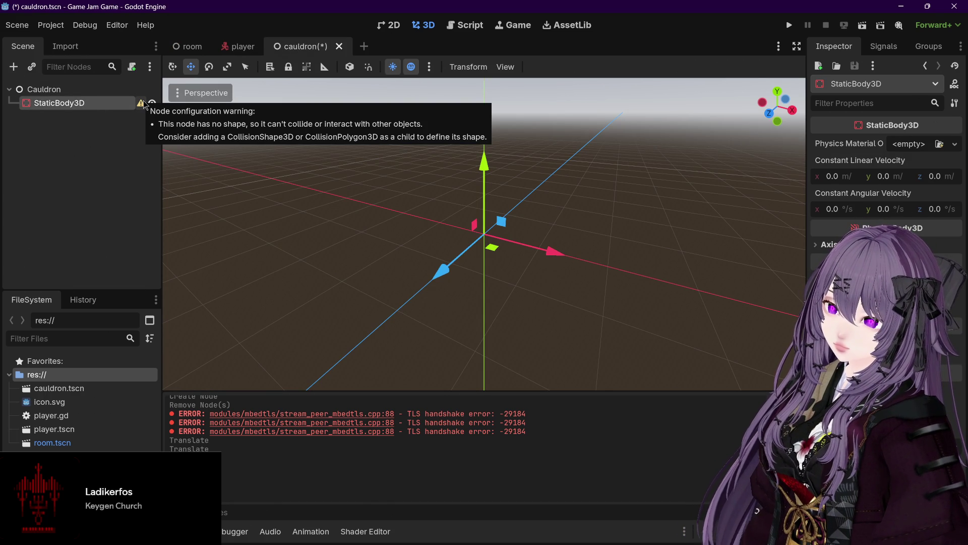
left_click(129, 125)
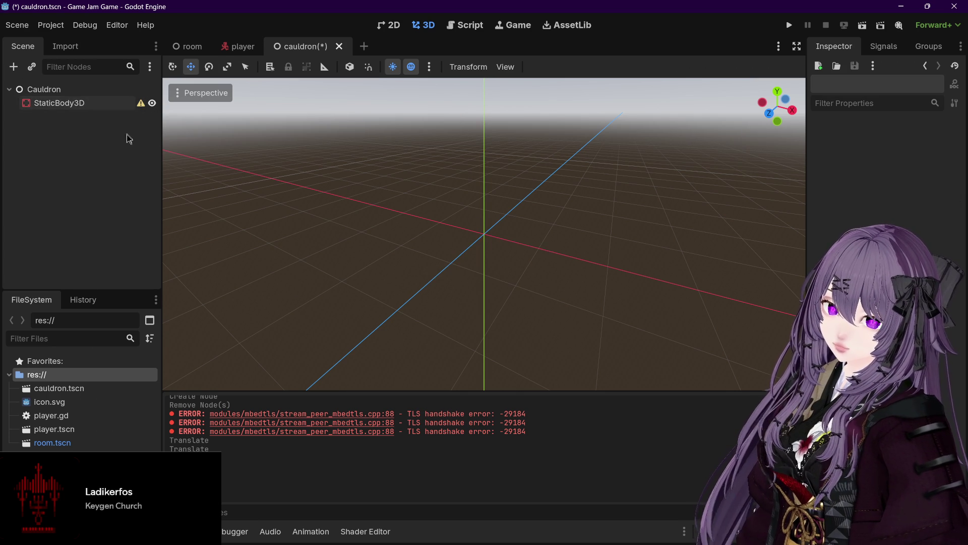
left_click(116, 104)
Add a MeshInstance3D child under StaticBody3D.
key("ctrl+a")
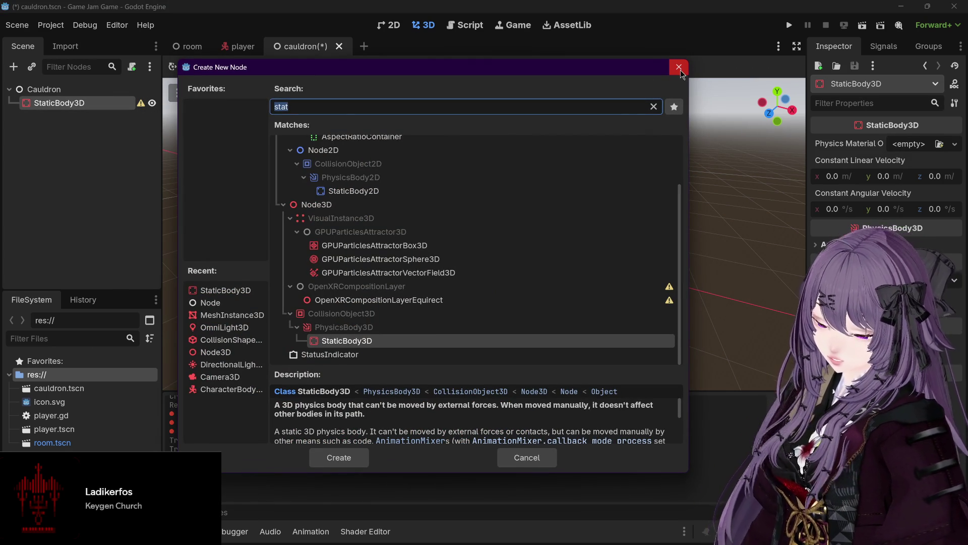
type("mesh")
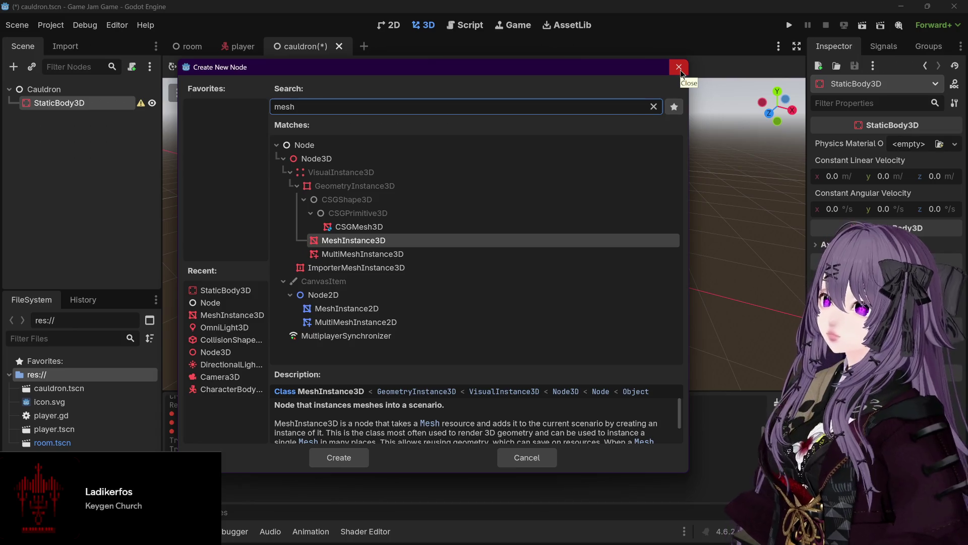
key("Return")
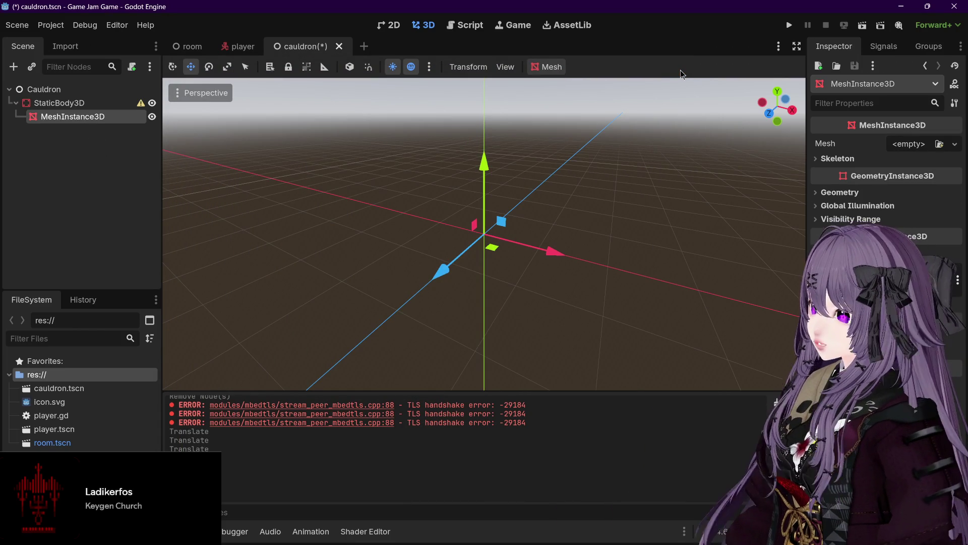
left_click(190, 46)
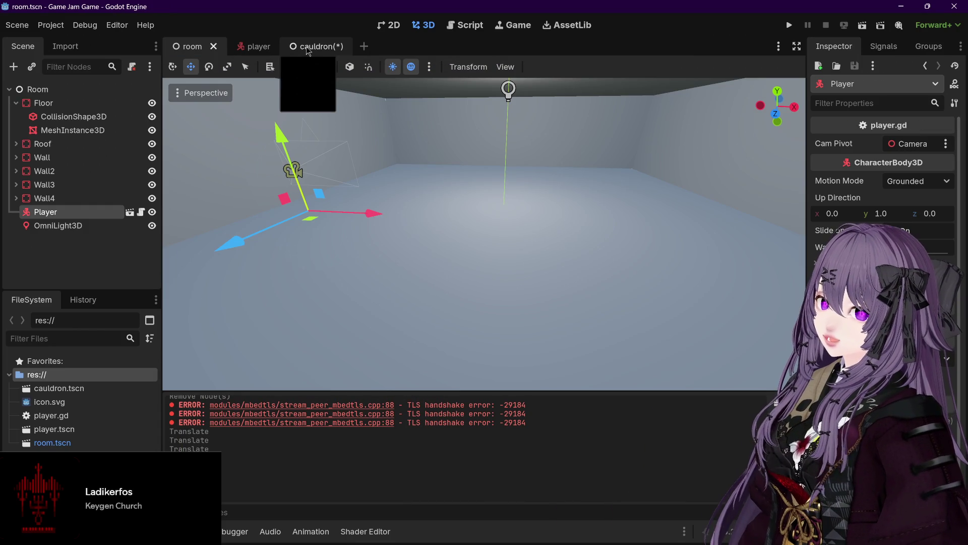
left_click(325, 46)
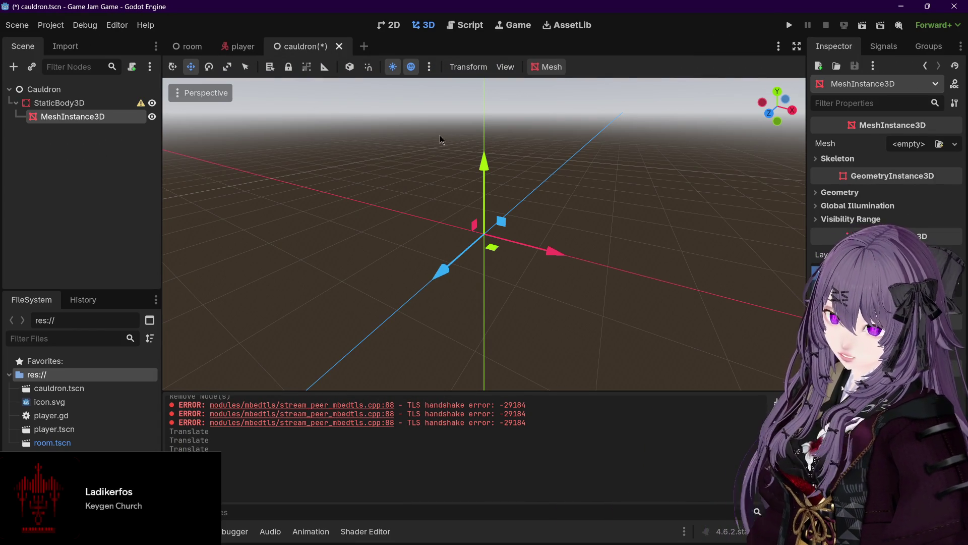
Add a CollisionShape3D child under StaticBody3D.
left_click(126, 103)
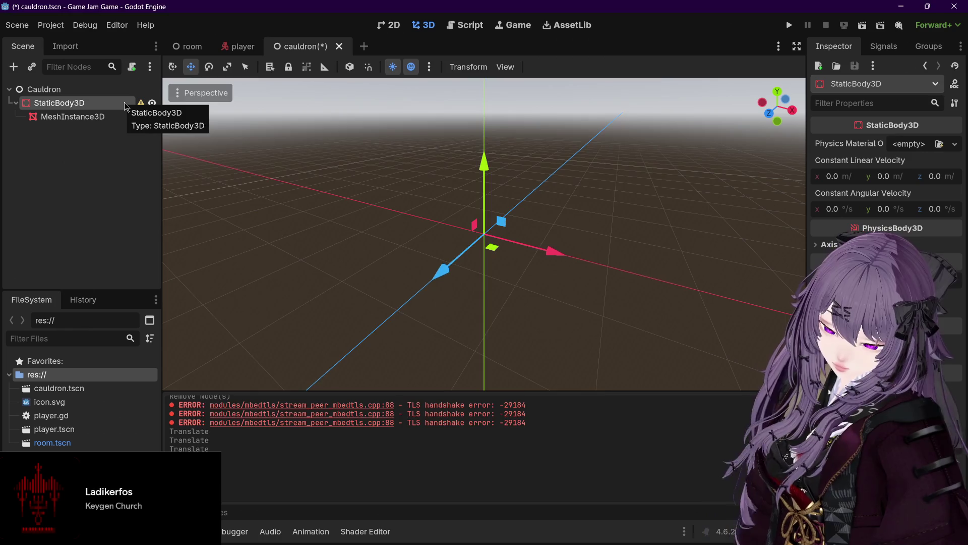
key("ctrl+a")
type("col")
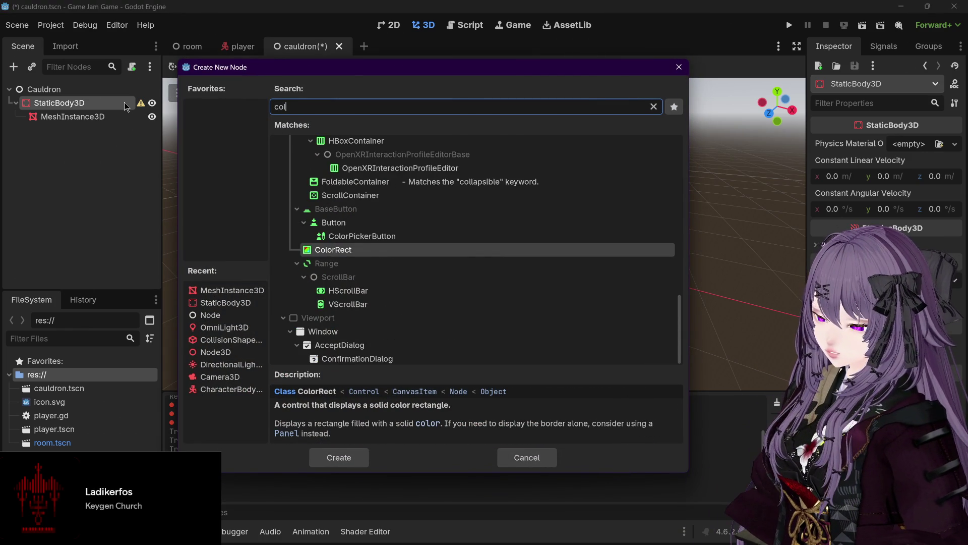
type("l")
key("Return")
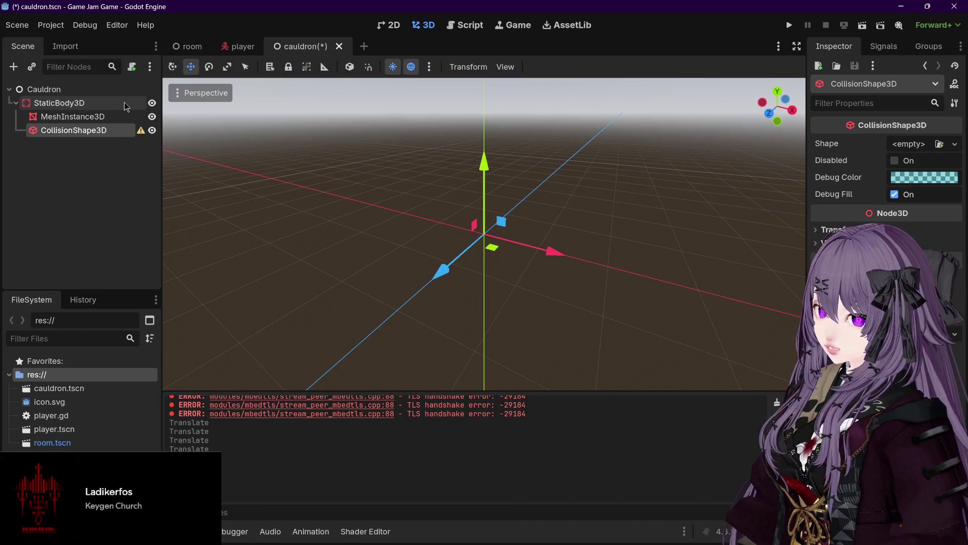
Give the MeshInstance3D a new CylinderMesh and expand its settings.
left_click(138, 118)
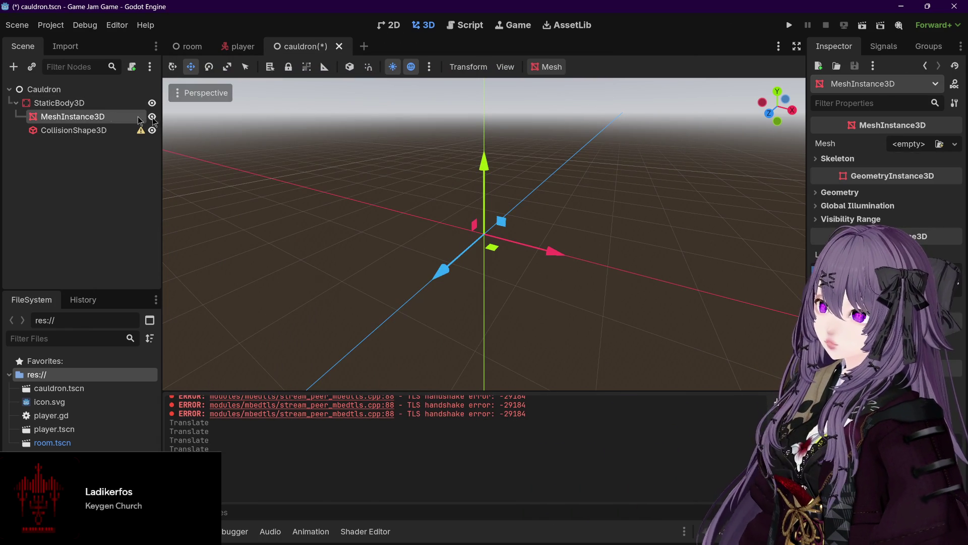
left_click(909, 146)
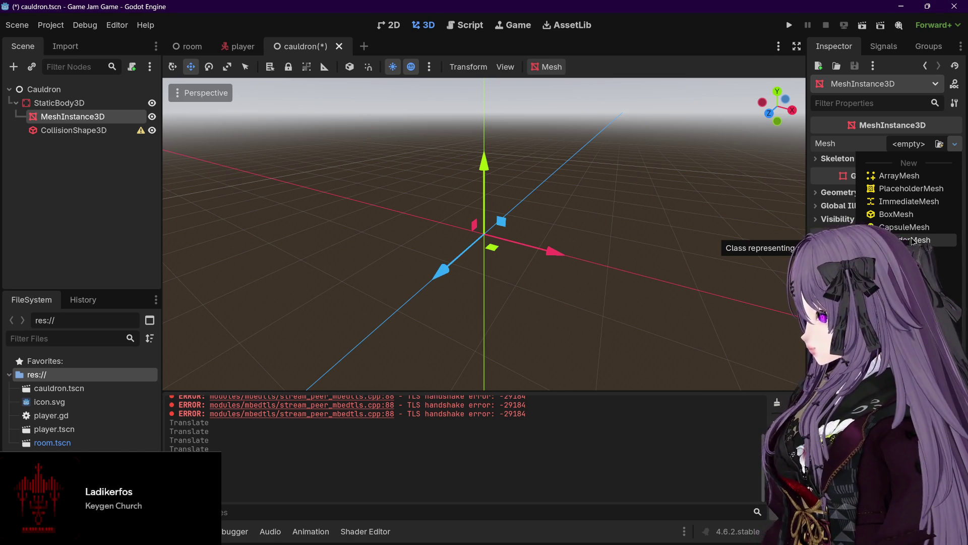
left_click(913, 240)
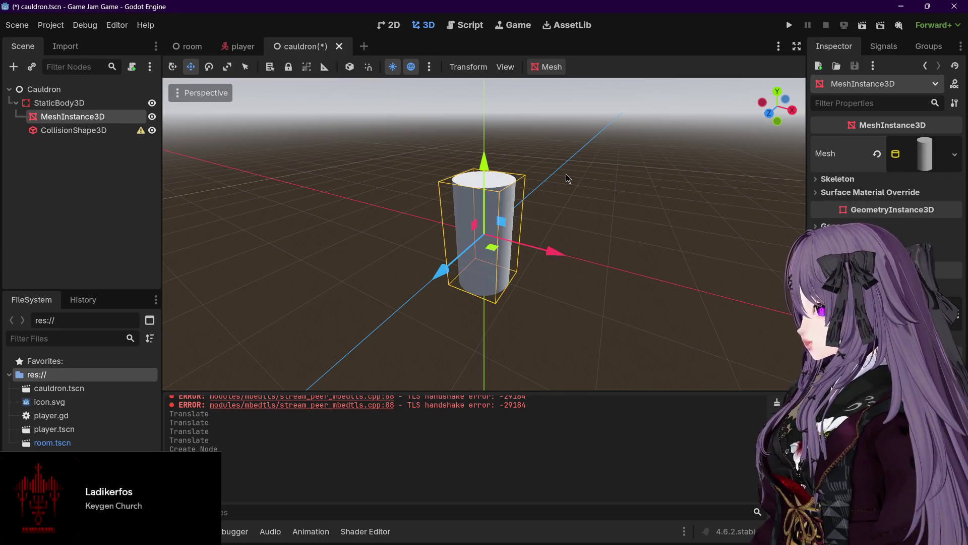
mouse_move(565, 174)
left_mouse_down()
mouse_move(567, 192)
mouse_move(582, 165)
left_mouse_up()
left_click(933, 155)
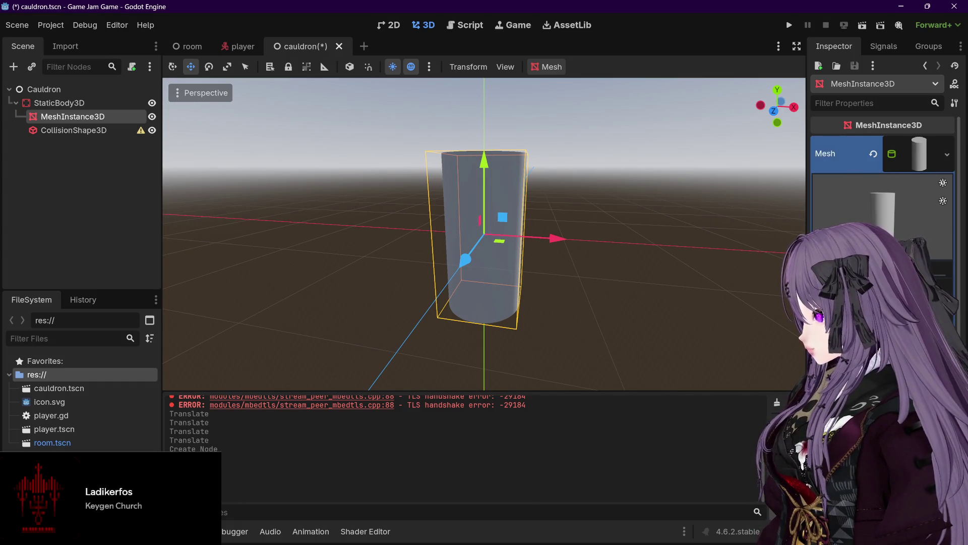
Widen the cylinder's top radius and test height changes, undoing unwanted edits.
scroll(681, 270, "up", 3)
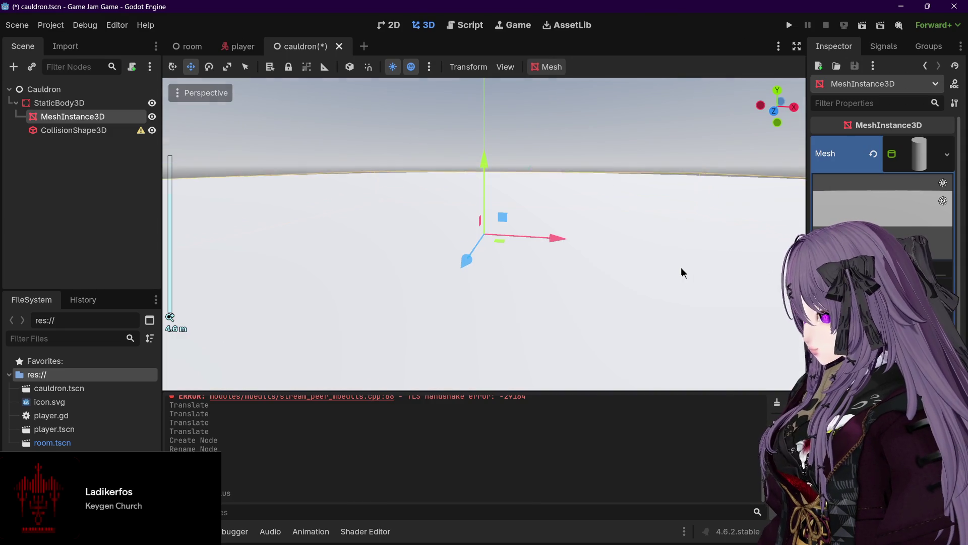
mouse_move(902, 301)
left_mouse_down()
mouse_move(887, 301)
mouse_move(928, 283)
mouse_move(892, 283)
left_mouse_up()
mouse_move(713, 268)
left_mouse_down()
mouse_move(749, 259)
mouse_move(750, 284)
mouse_move(761, 274)
mouse_move(666, 257)
mouse_move(639, 274)
left_mouse_up()
key("ctrl+z")
key("ctrl+z")
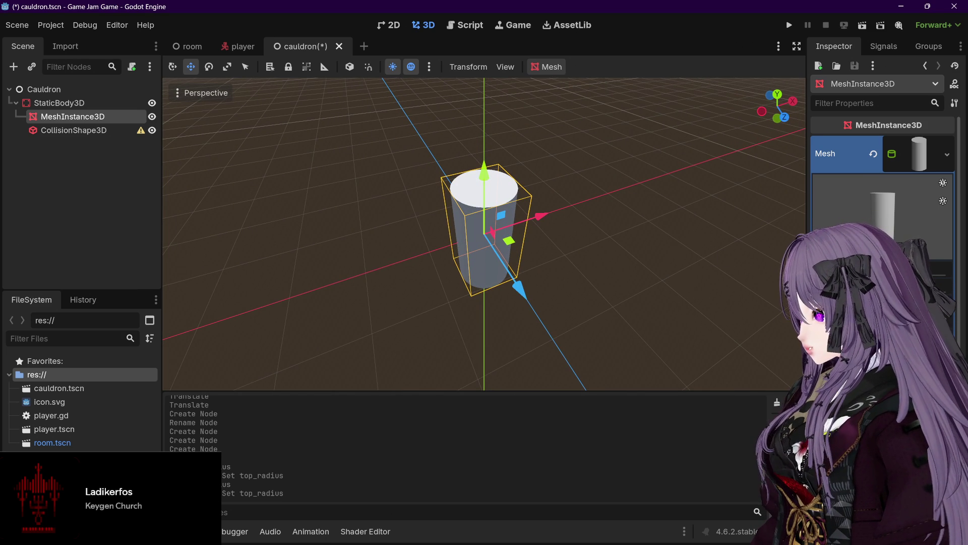
mouse_move(887, 313)
left_mouse_down()
mouse_move(908, 312)
mouse_move(857, 312)
left_mouse_up()
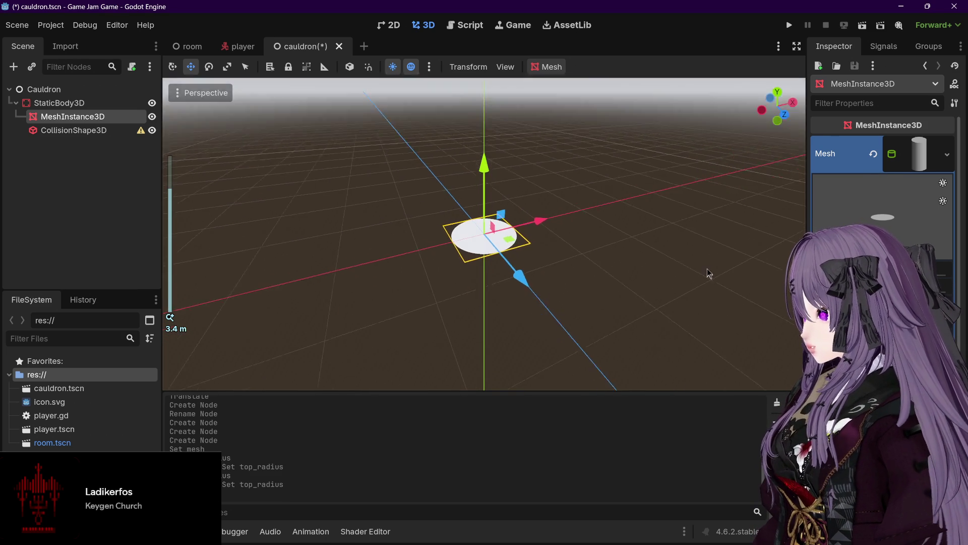
key("ctrl+z")
Undo the last height change and check the cup-shaped cylinder from several angles.
mouse_move(544, 246)
left_mouse_down()
mouse_move(558, 237)
mouse_move(518, 262)
left_mouse_up()
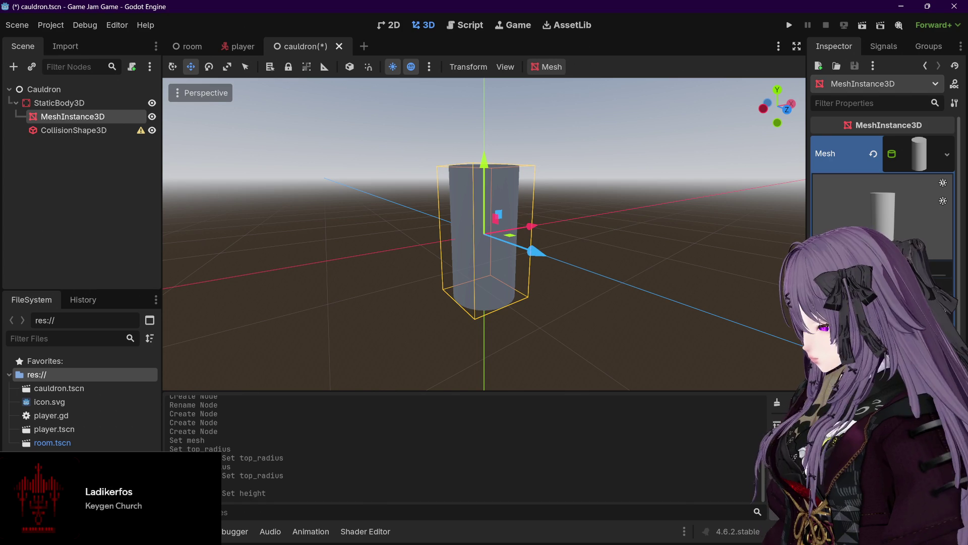
key("ctrl+z")
mouse_move(565, 212)
left_mouse_down()
mouse_move(549, 217)
mouse_move(563, 209)
left_mouse_up()
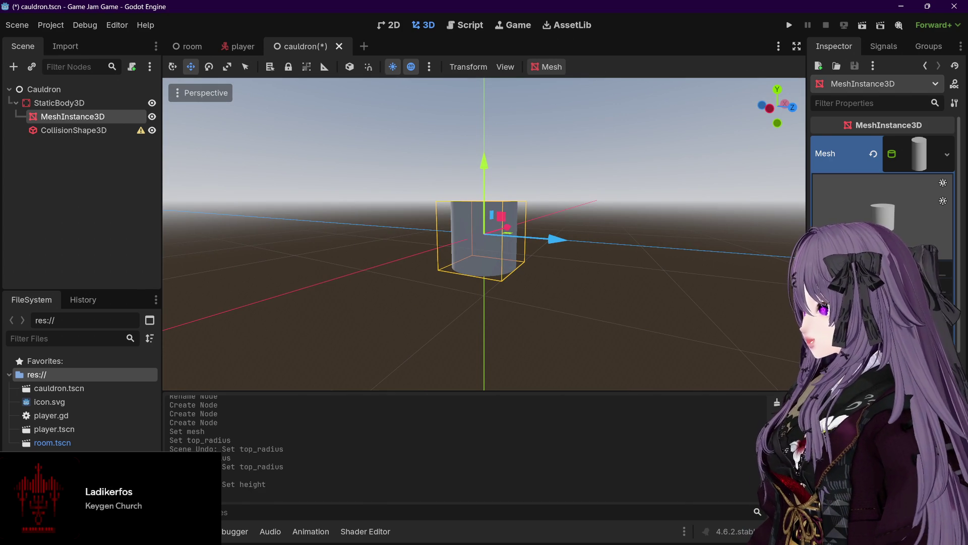
key("Escape")
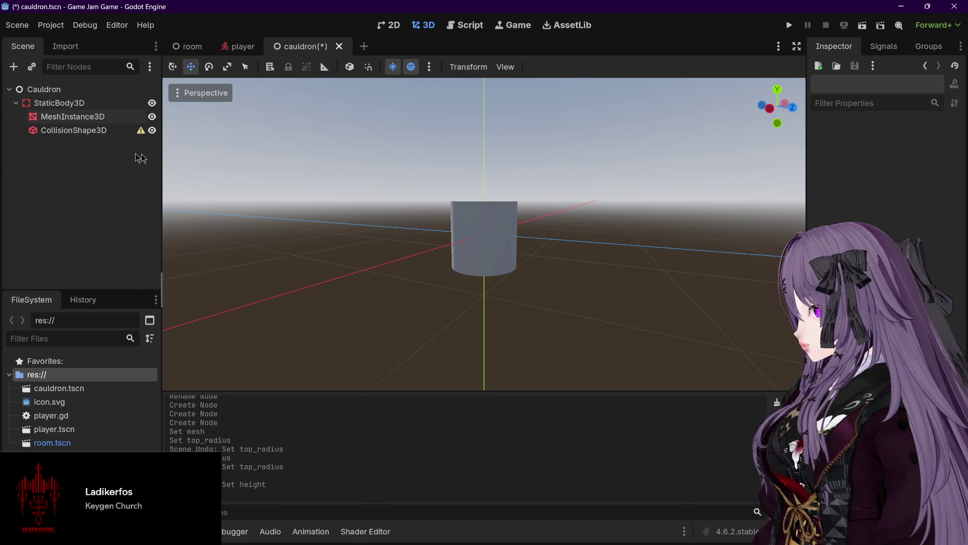
left_click(73, 117)
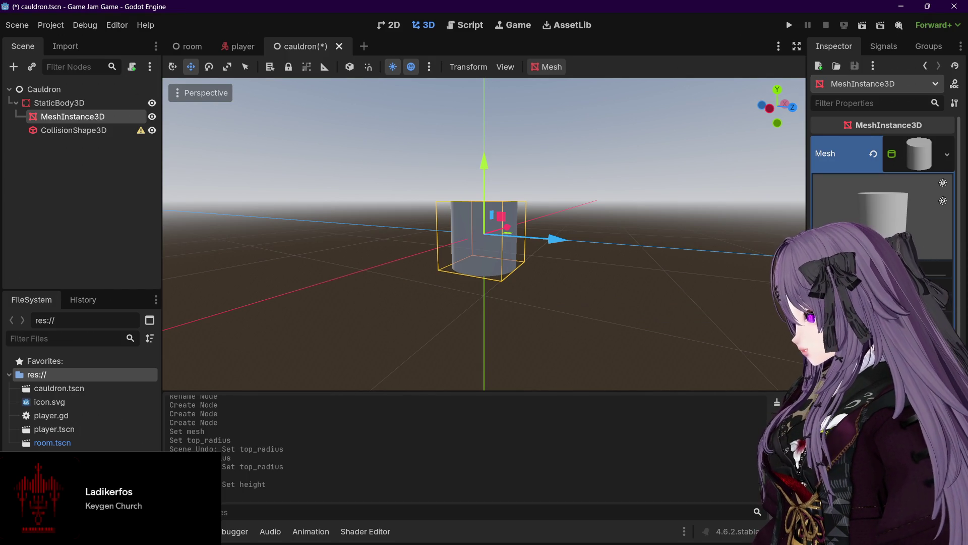
mouse_move(603, 240)
left_mouse_down()
mouse_move(607, 268)
mouse_move(688, 234)
left_mouse_up()
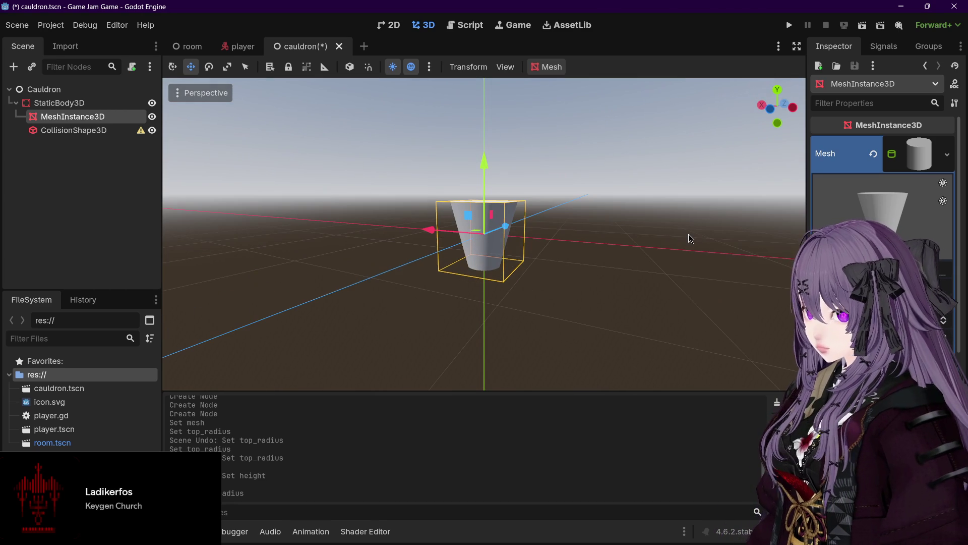
left_click(101, 132)
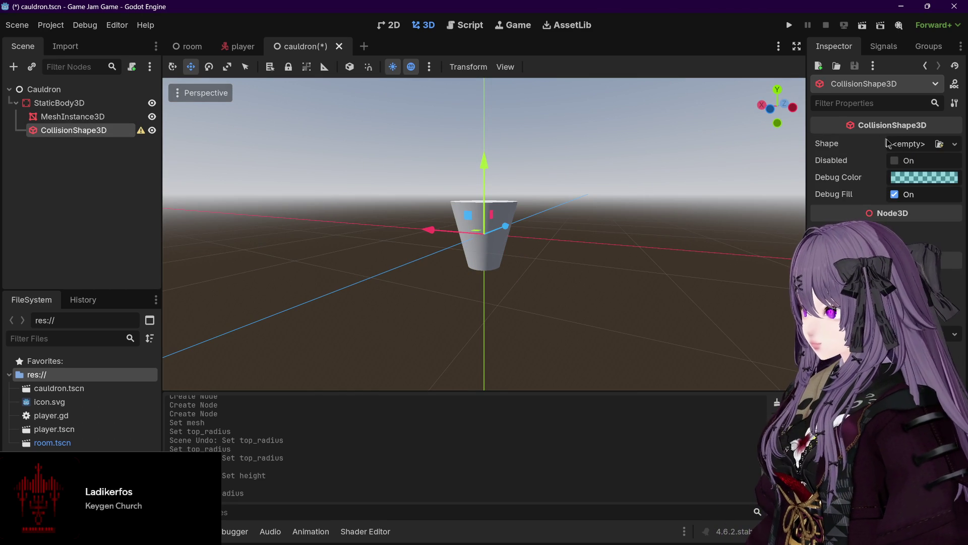
Give the CollisionShape3D a CylinderShape 1.0 m tall and save cauldron.tscn.
left_click(905, 144)
left_click(885, 227)
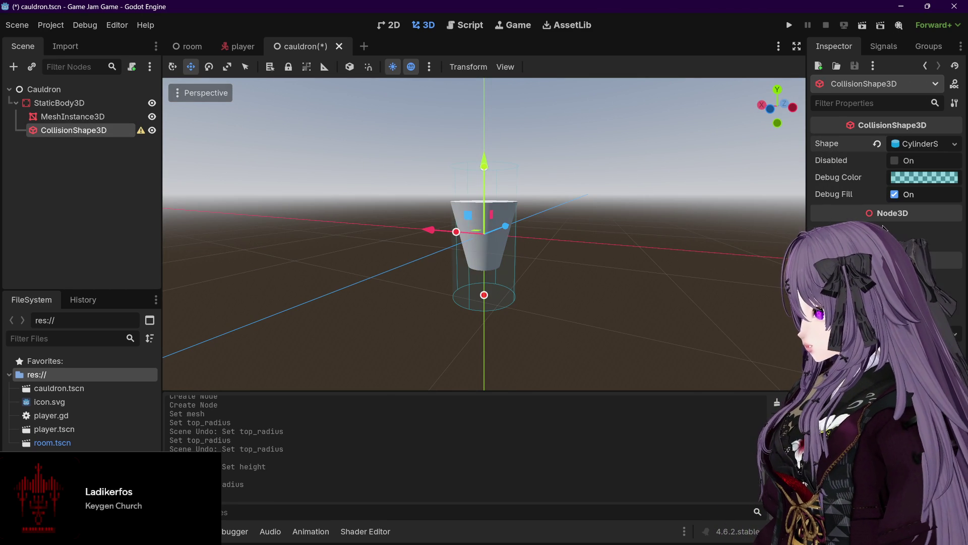
left_click(910, 146)
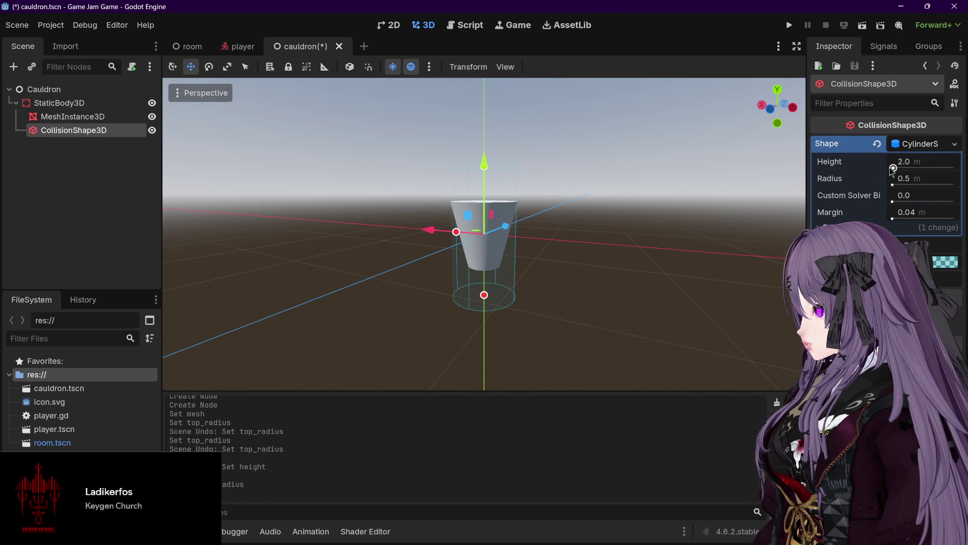
mouse_move(741, 205)
left_mouse_down()
mouse_move(726, 218)
mouse_move(741, 220)
left_mouse_up()
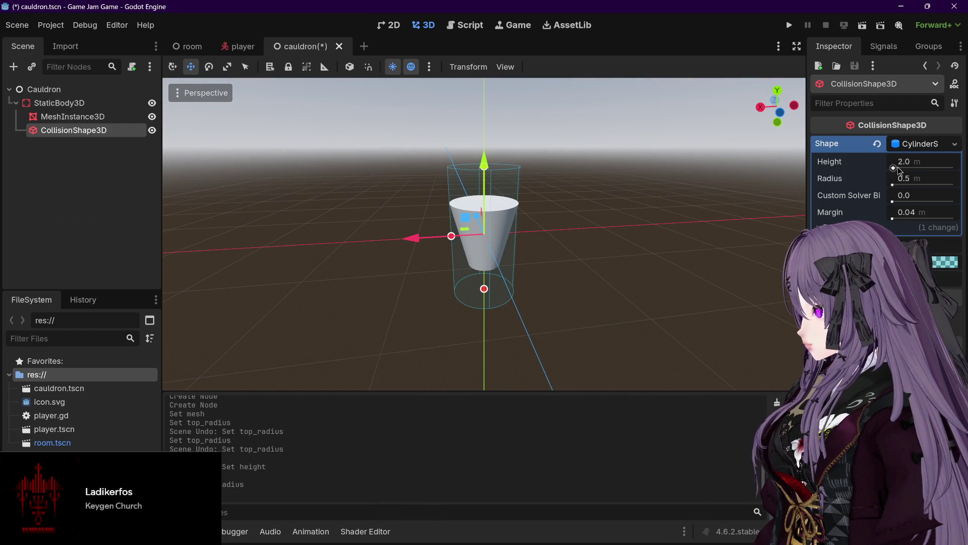
type("1")
key("Return")
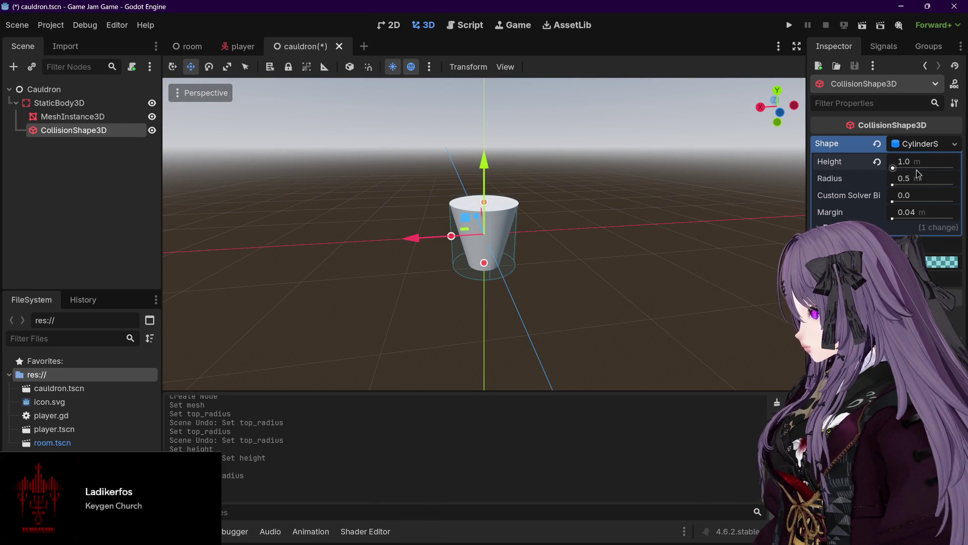
mouse_move(644, 190)
left_mouse_down()
mouse_move(705, 185)
mouse_move(717, 215)
mouse_move(746, 216)
mouse_move(736, 219)
left_mouse_up()
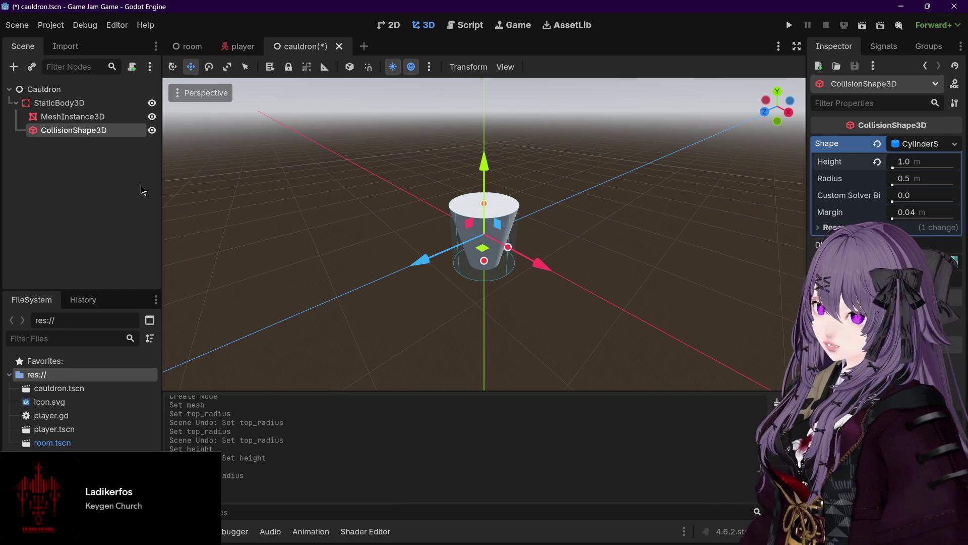
key("ctrl+s")
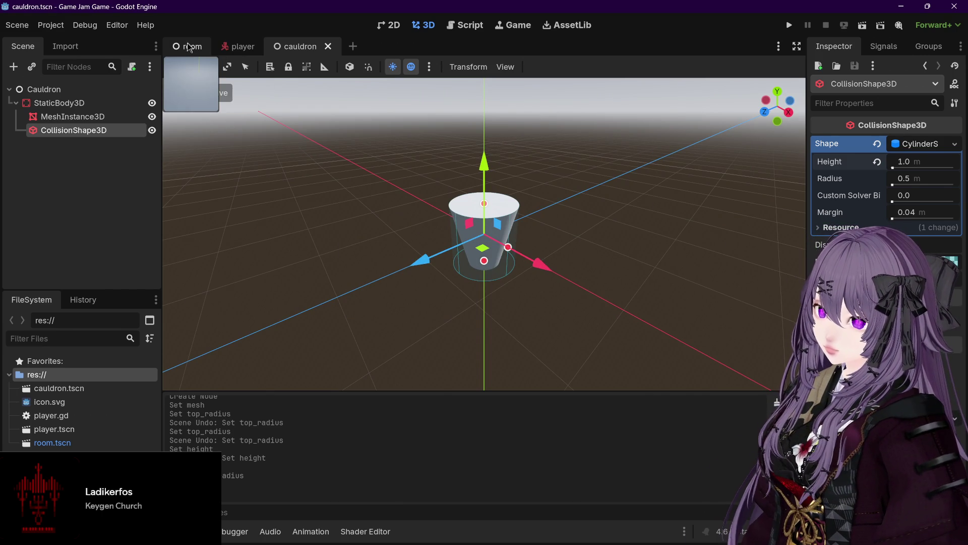
Instance cauldron.tscn as a child of the Room node.
left_click(188, 47)
left_click(16, 103)
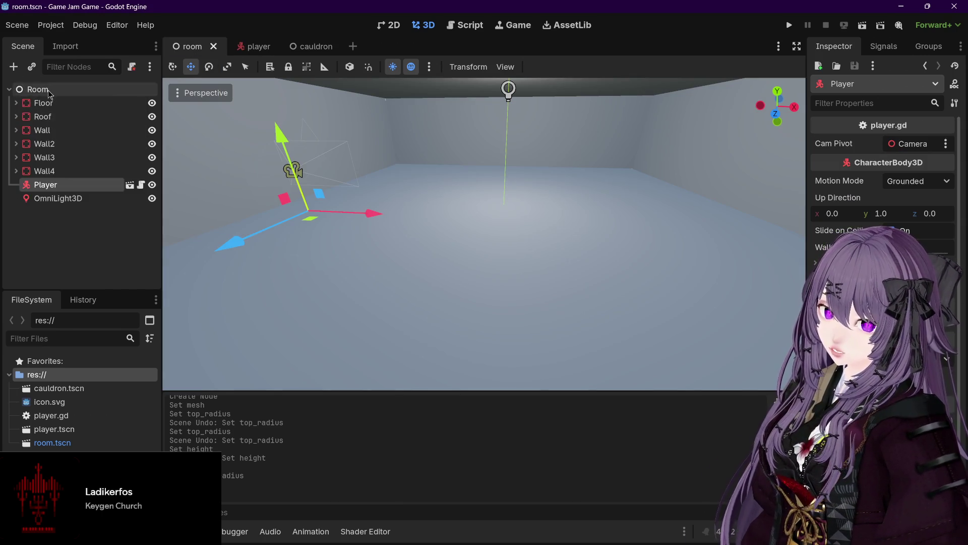
left_click(49, 90)
right_click(121, 91)
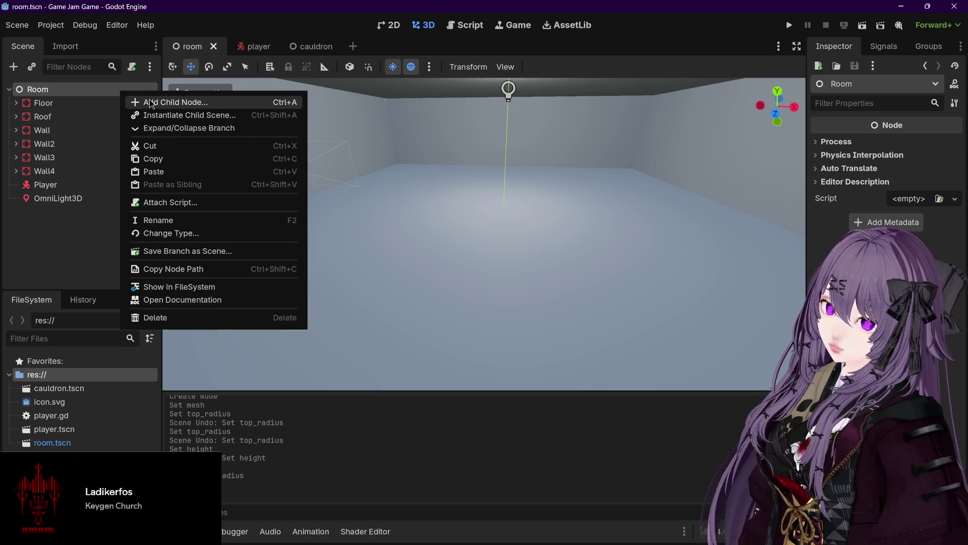
left_click(154, 116)
double_click(362, 186)
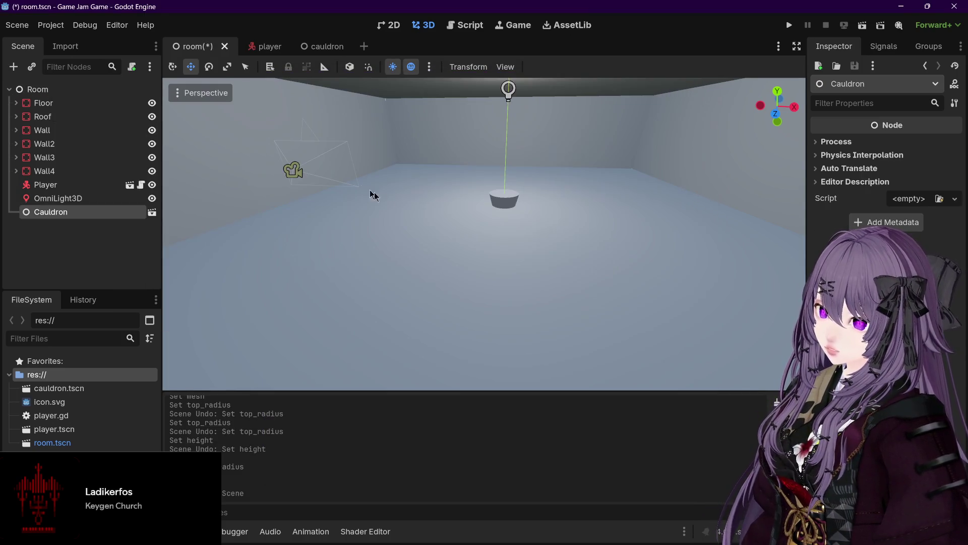
Focus the view on the Cauldron instance and try placing it above Player in the tree.
scroll(527, 258, "up", 2)
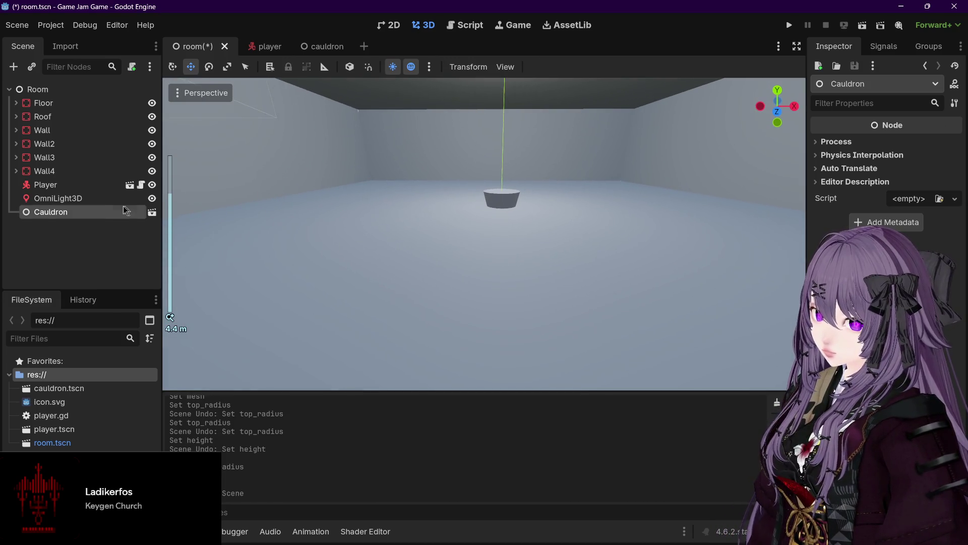
double_click(105, 210)
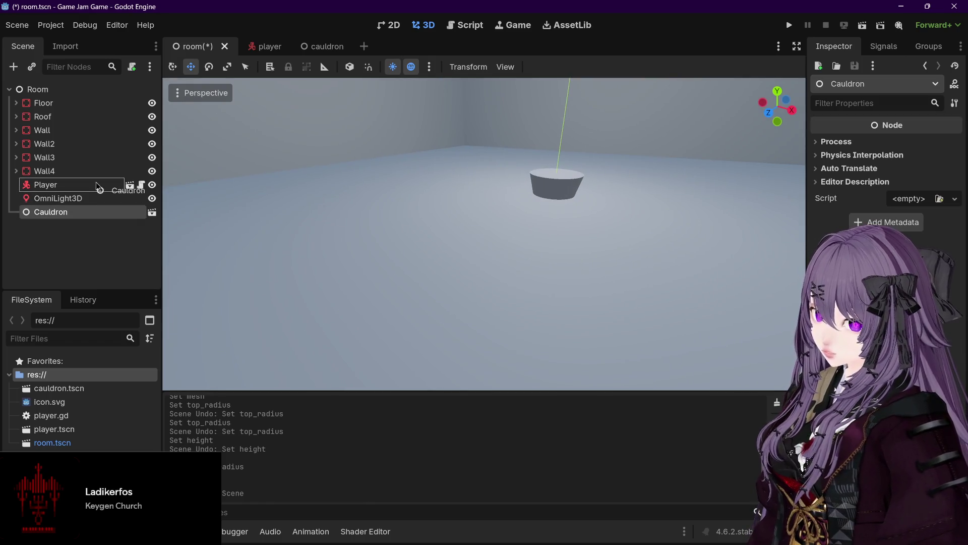
left_click_drag(99, 185, 101, 186)
double_click(55, 211)
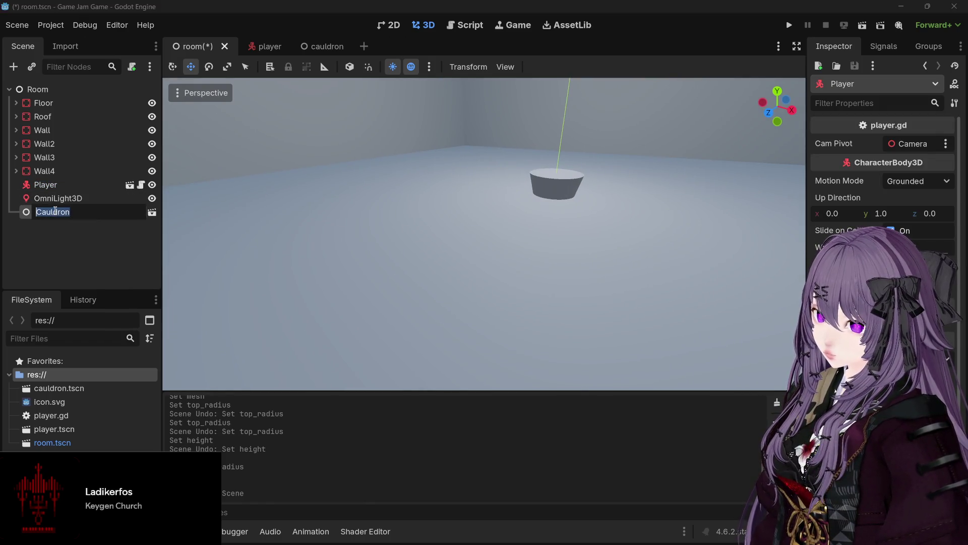
scroll(463, 224, "down", 8)
key("Escape")
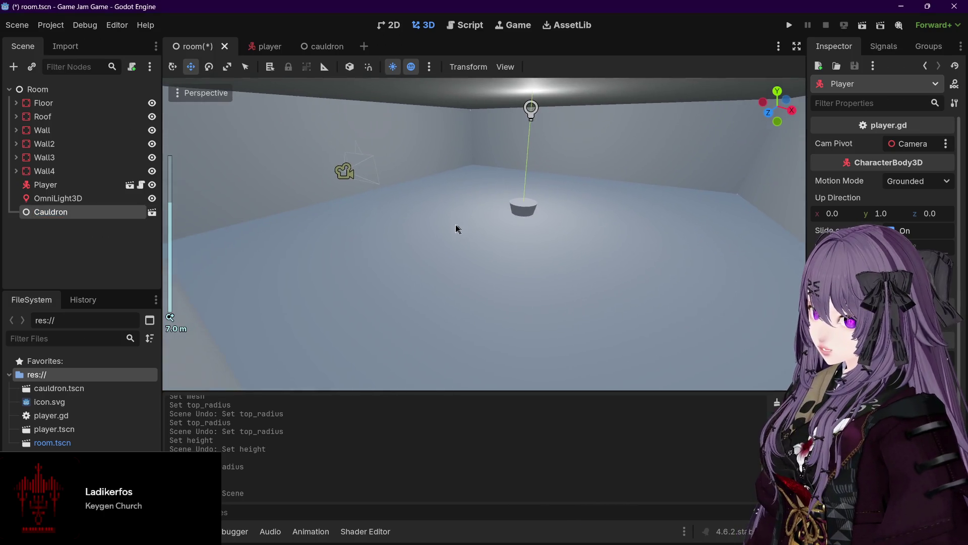
Compare the Cauldron's position with Player, Wall4 and the ceiling light, then return to the cauldron scene.
left_click(121, 185)
left_click(151, 211)
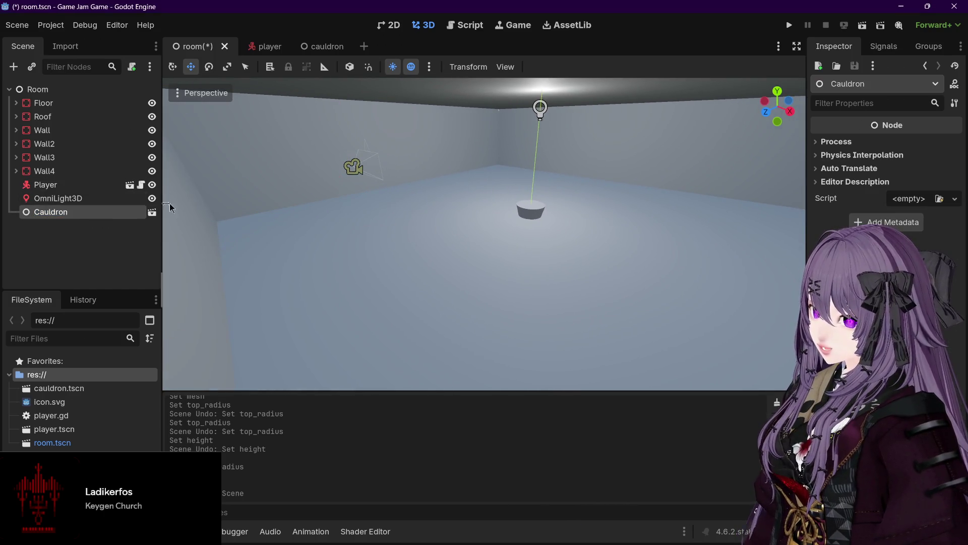
scroll(507, 224, "up", 5)
scroll(525, 212, "down", 5)
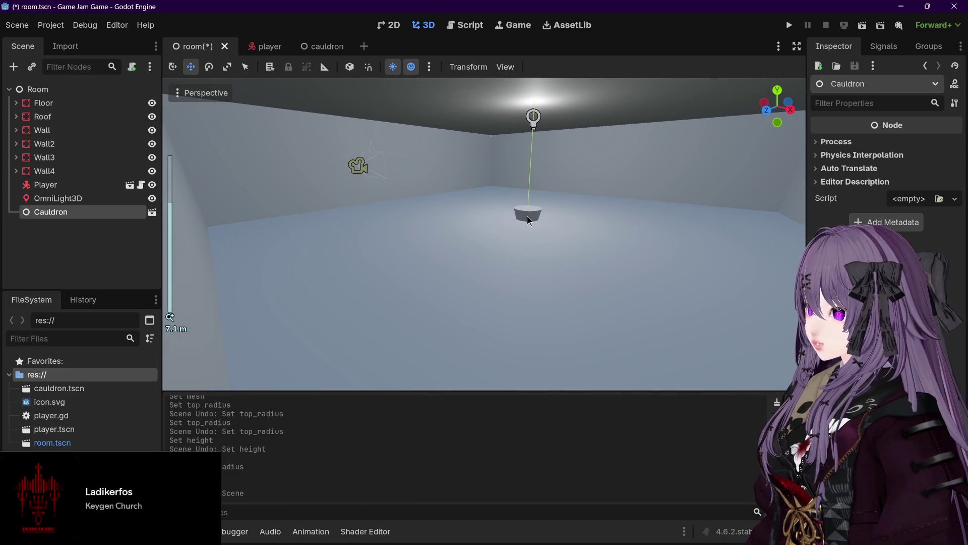
left_click(84, 170)
left_click(79, 211)
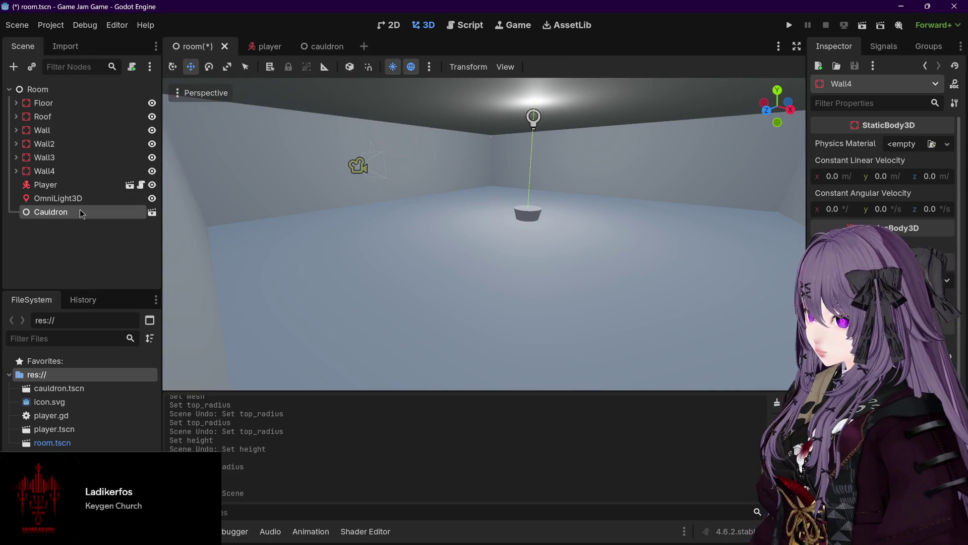
left_click(75, 198)
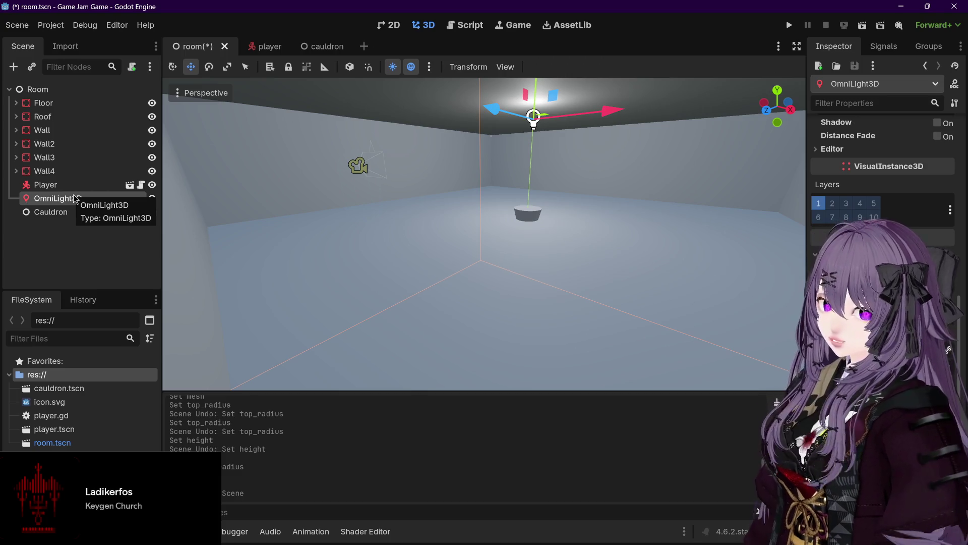
left_click(85, 213)
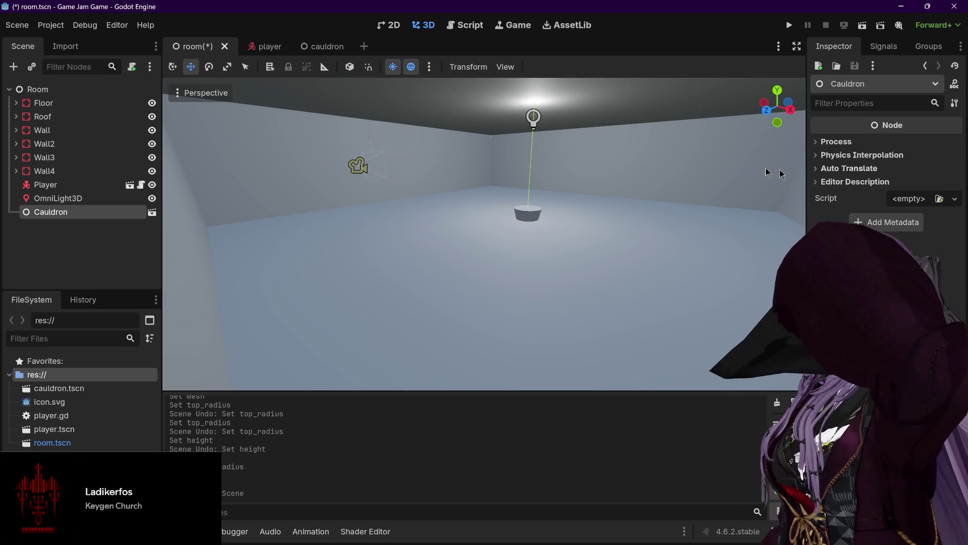
left_click(311, 43)
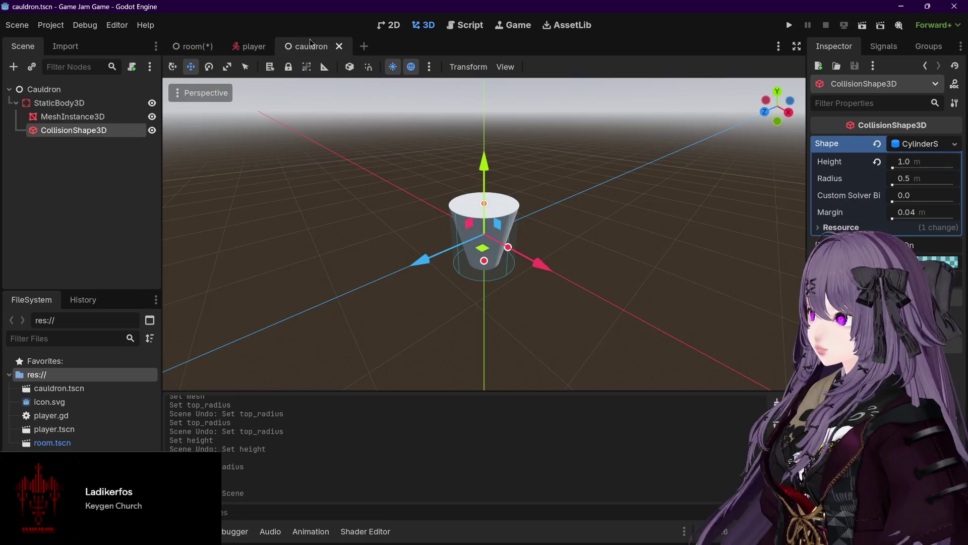
Cancel a 'stat' node search under StaticBody3D, then close the cauldron scene to show the room.
left_click(73, 103)
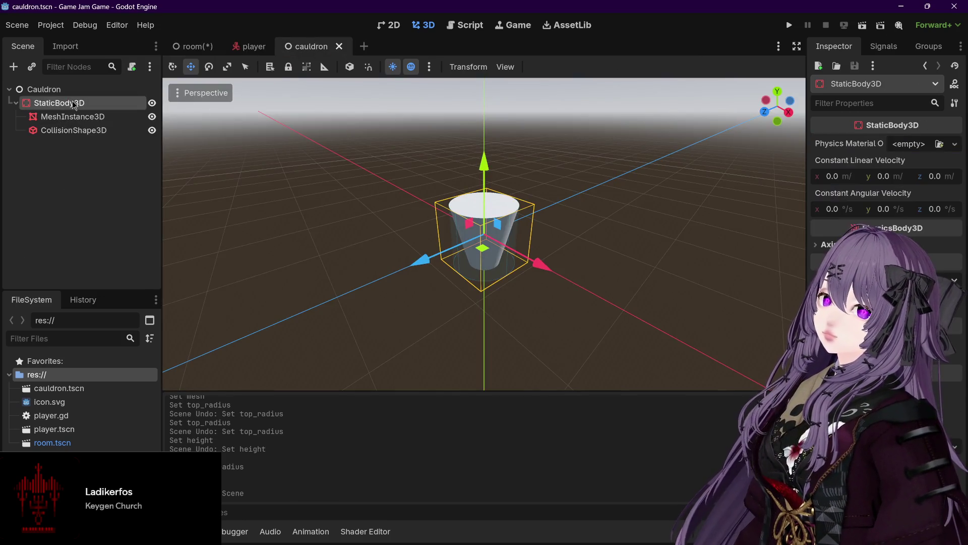
key("ctrl+a")
type("stat")
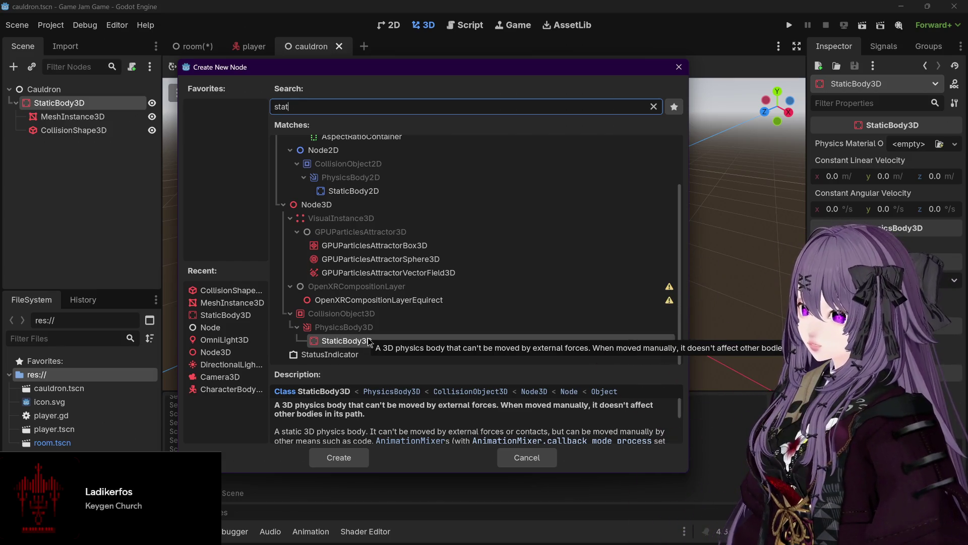
left_click(509, 459)
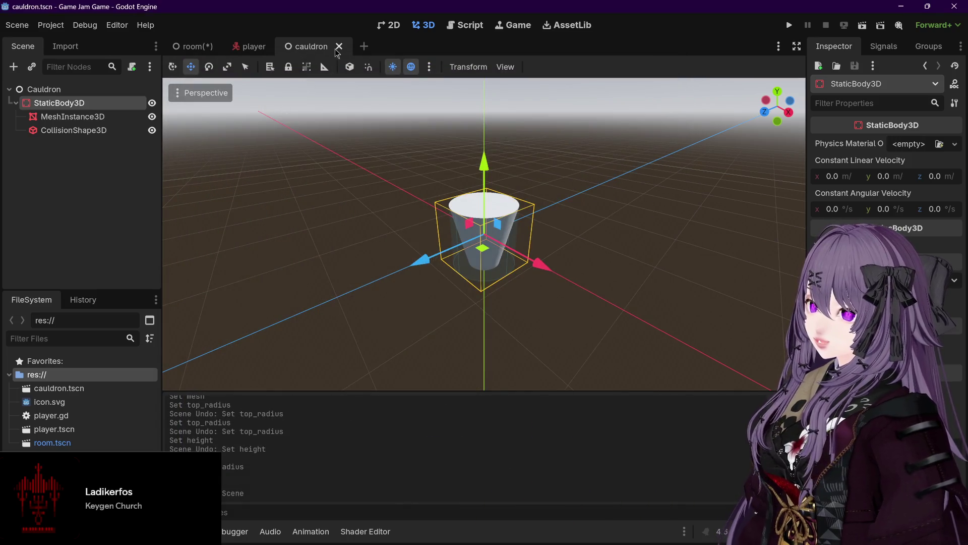
left_click(338, 46)
left_click(187, 47)
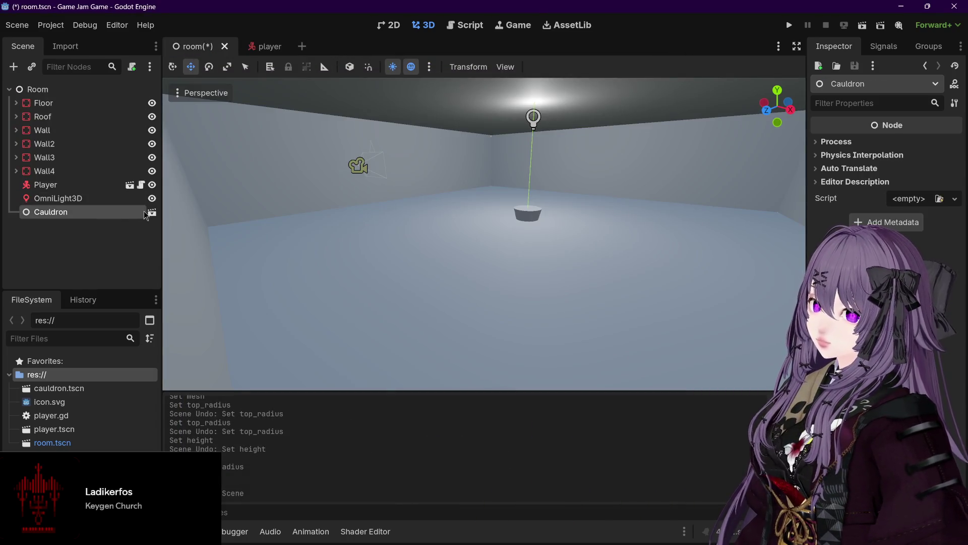
right_click(112, 214)
left_click(515, 206)
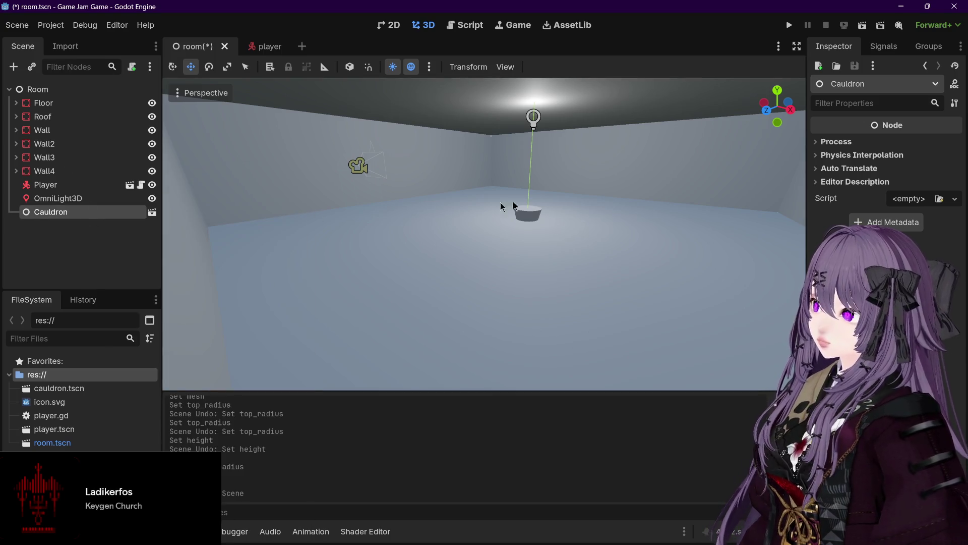
left_click(832, 154)
left_click(832, 155)
left_click(832, 155)
left_click(832, 154)
left_click(834, 144)
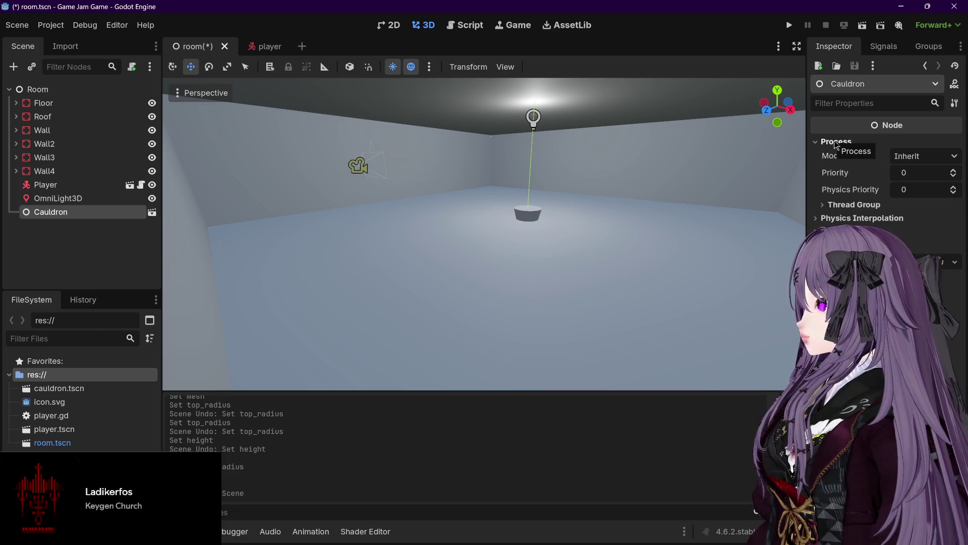
left_click(834, 140)
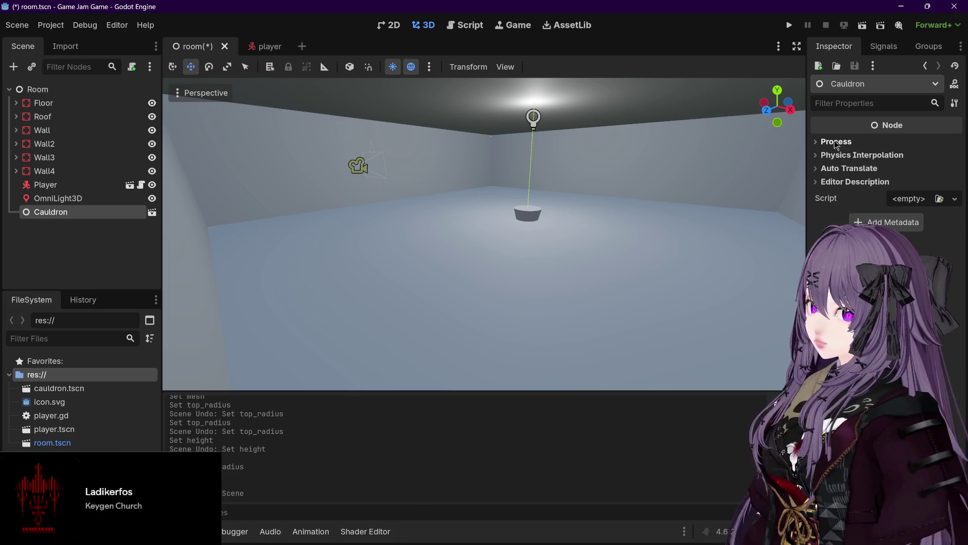
Delete the Cauldron instance from the room scene, then undo the deletion to restore it.
left_click(91, 199)
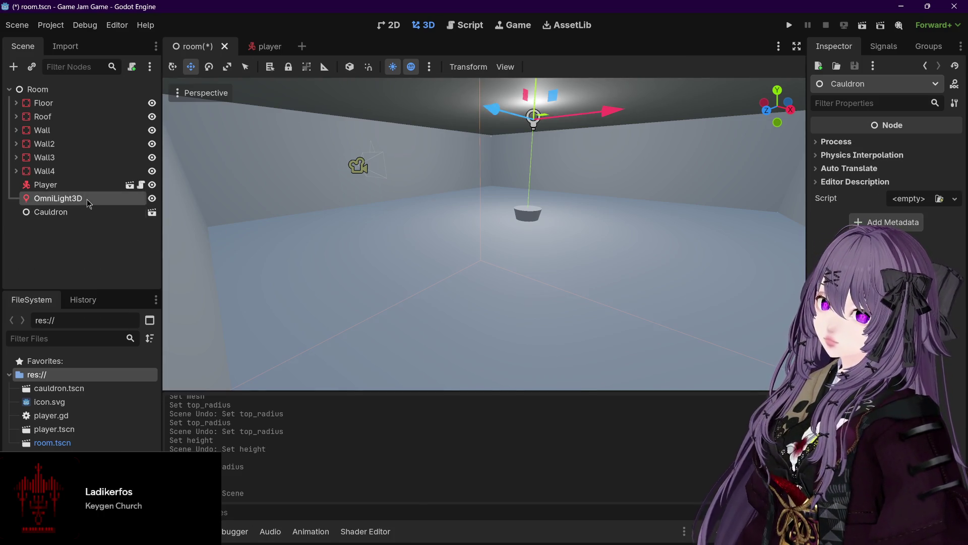
left_click(89, 212)
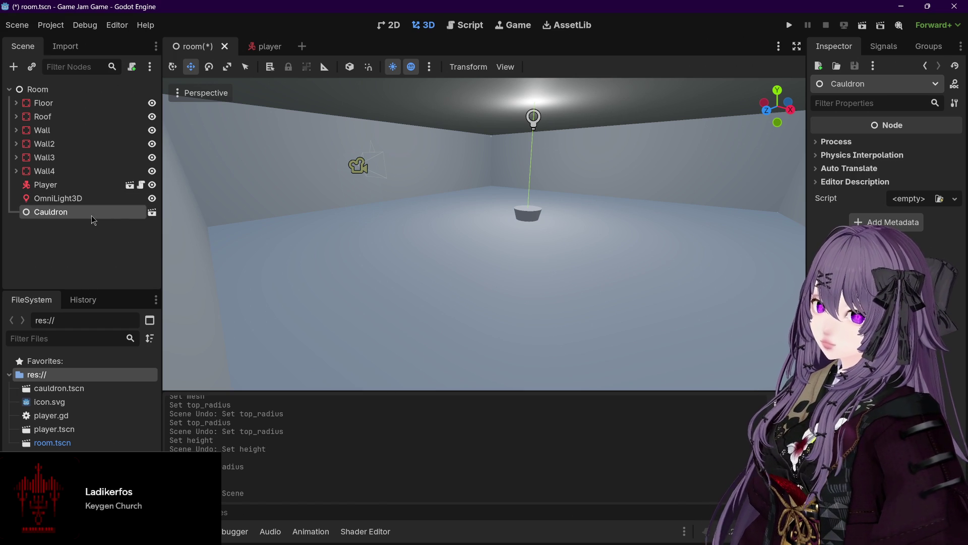
left_click(94, 222)
left_click(92, 214)
key("Delete")
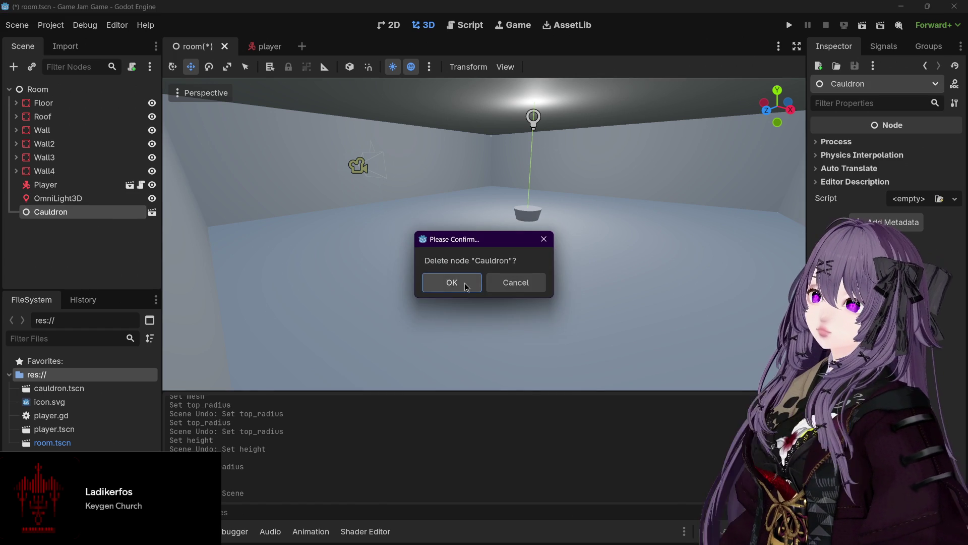
left_click(461, 283)
mouse_move(265, 53)
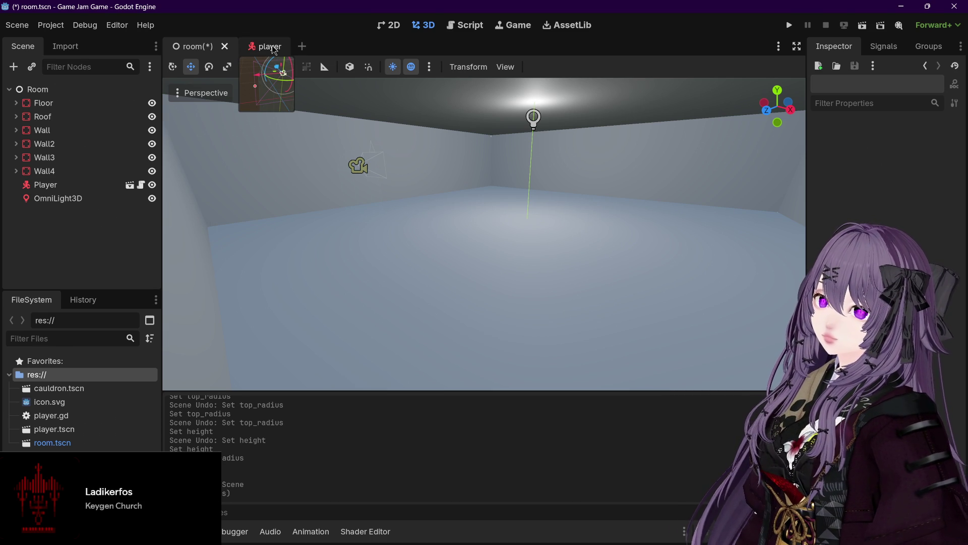
key("ctrl+z")
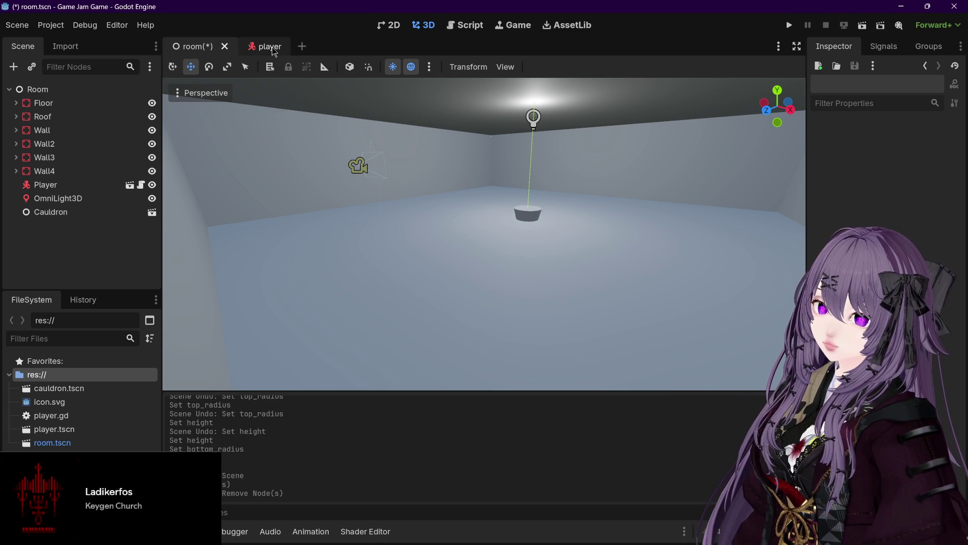
Create and close two empty untitled scenes.
left_click(301, 48)
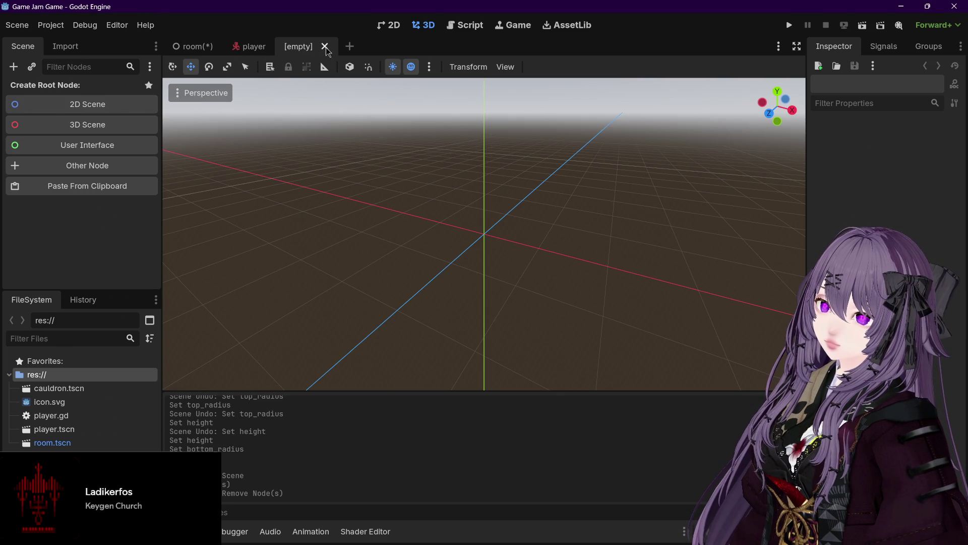
left_click(324, 47)
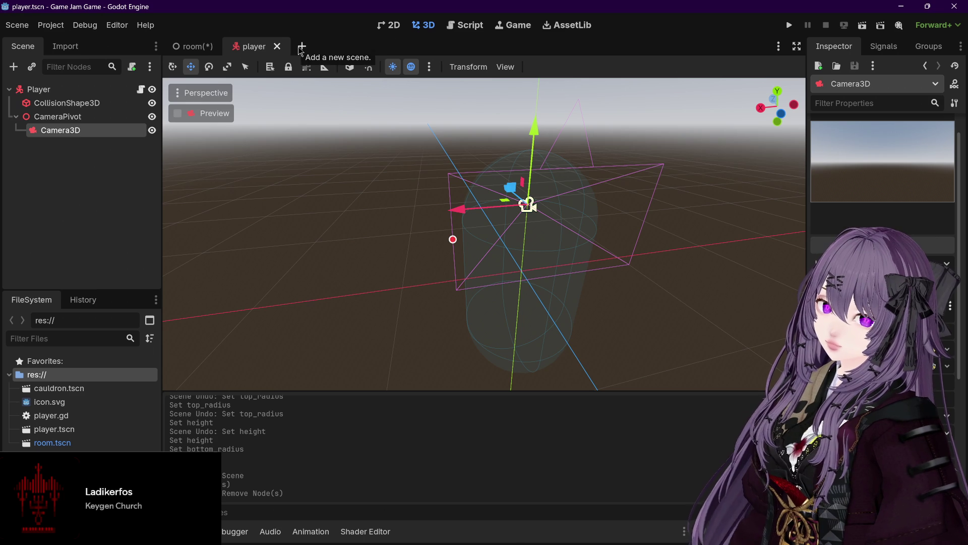
left_click(302, 47)
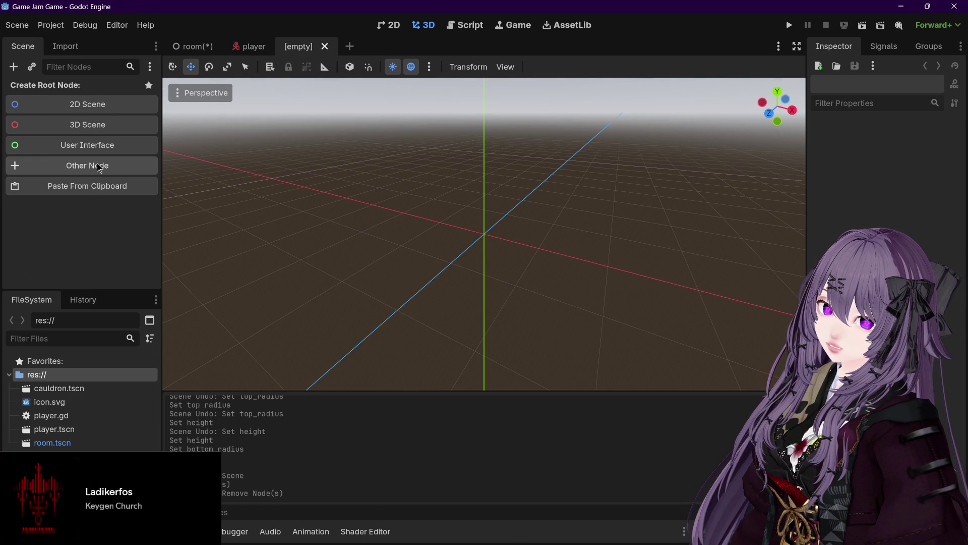
left_click(325, 46)
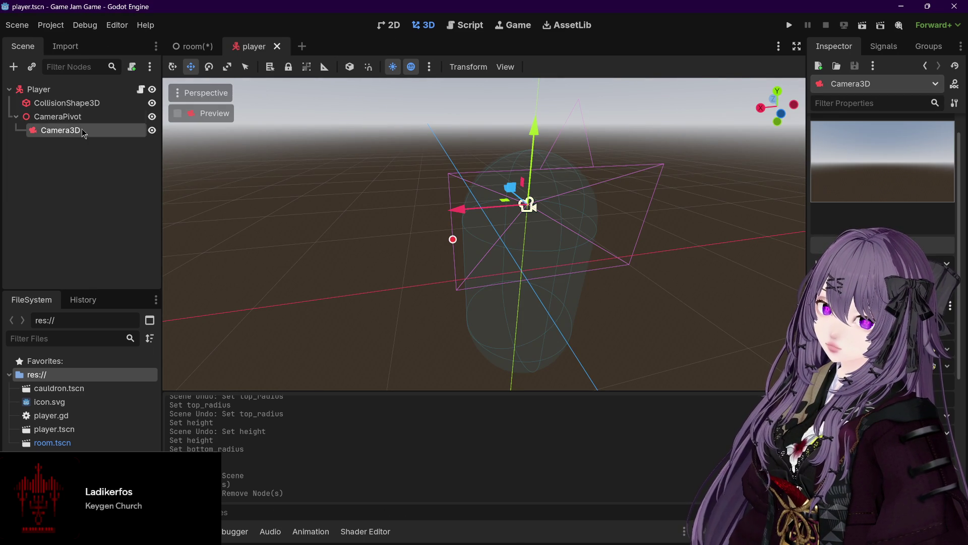
From the room scene, open the Cauldron instance's scene in the editor and bring it up.
left_click(194, 46)
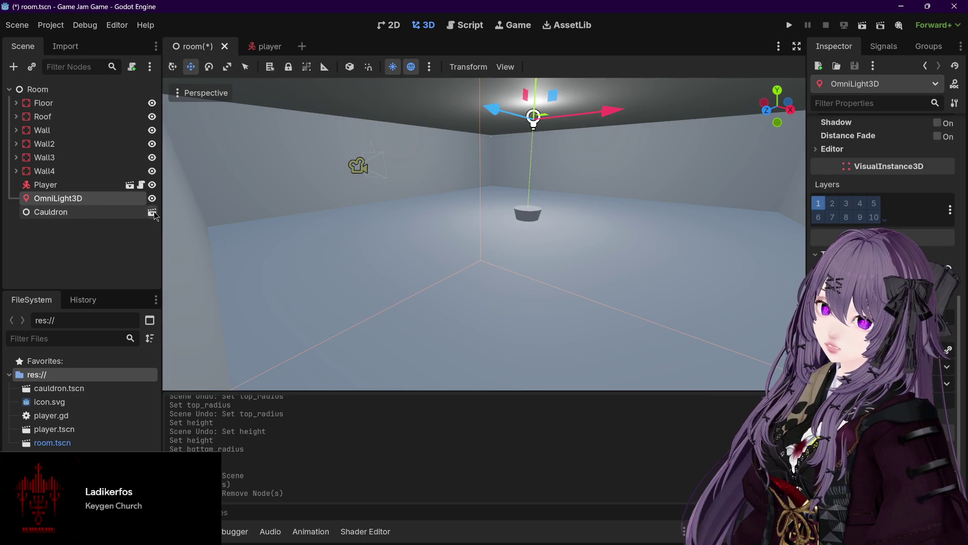
left_click(153, 210)
left_click(196, 47)
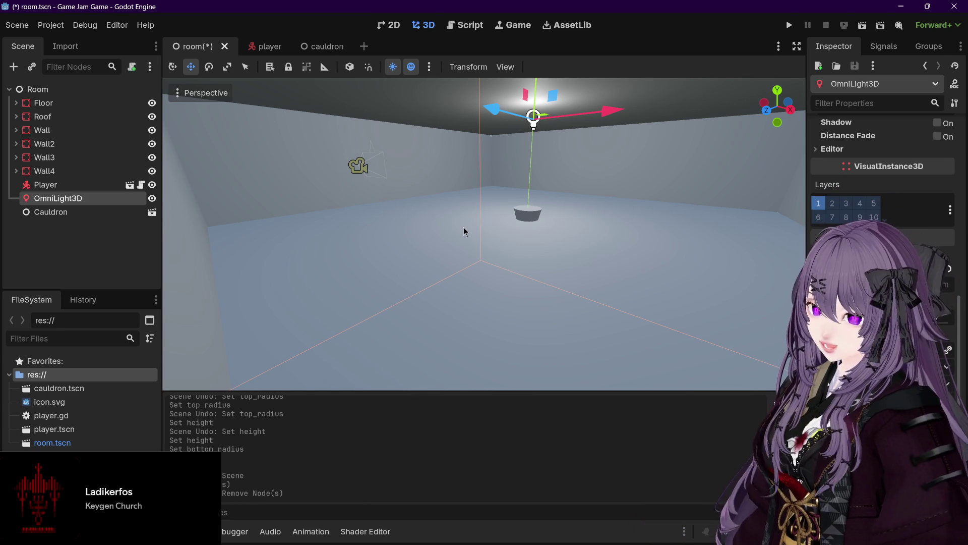
left_click(315, 48)
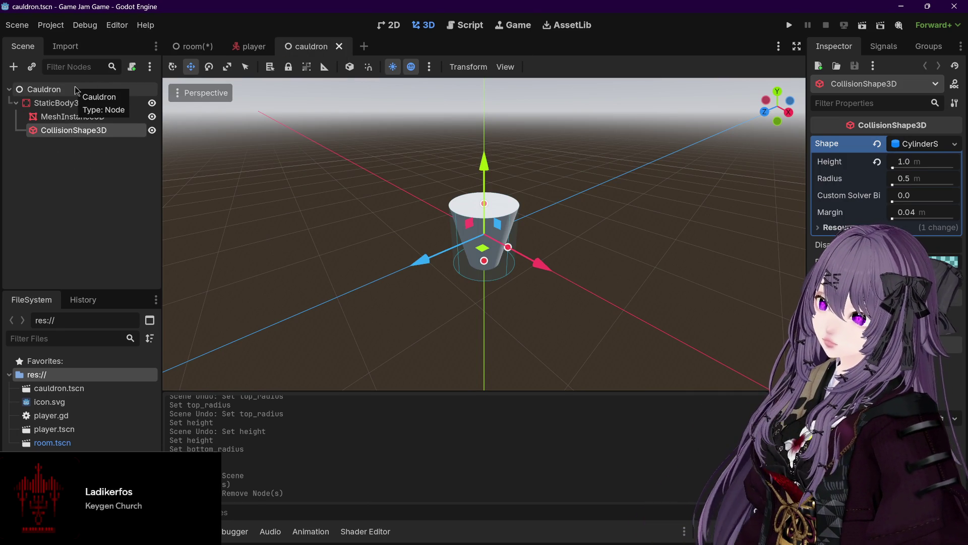
Filter child node types under the cauldron's StaticBody3D by 'body' and inspect SoftBody3D and RigidBody3D.
left_click(71, 104)
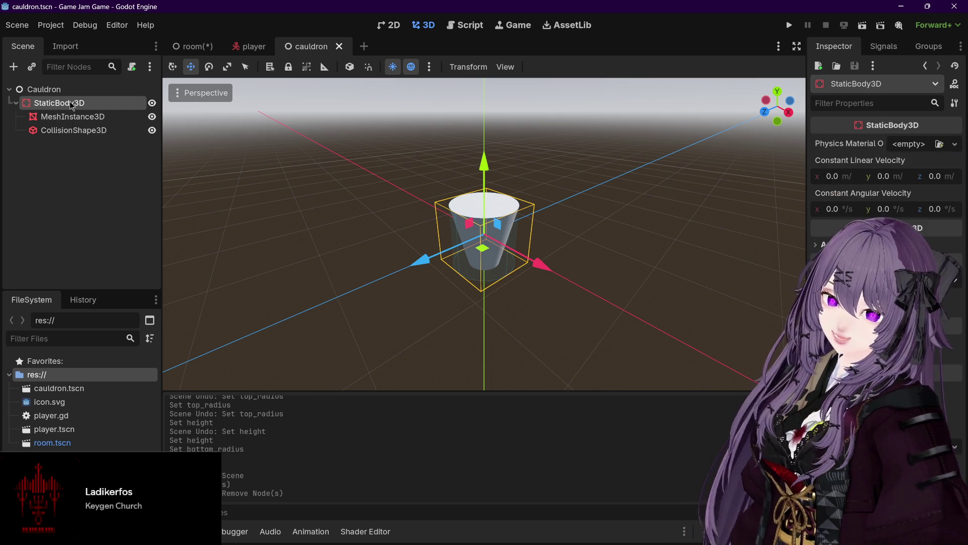
left_click(14, 67)
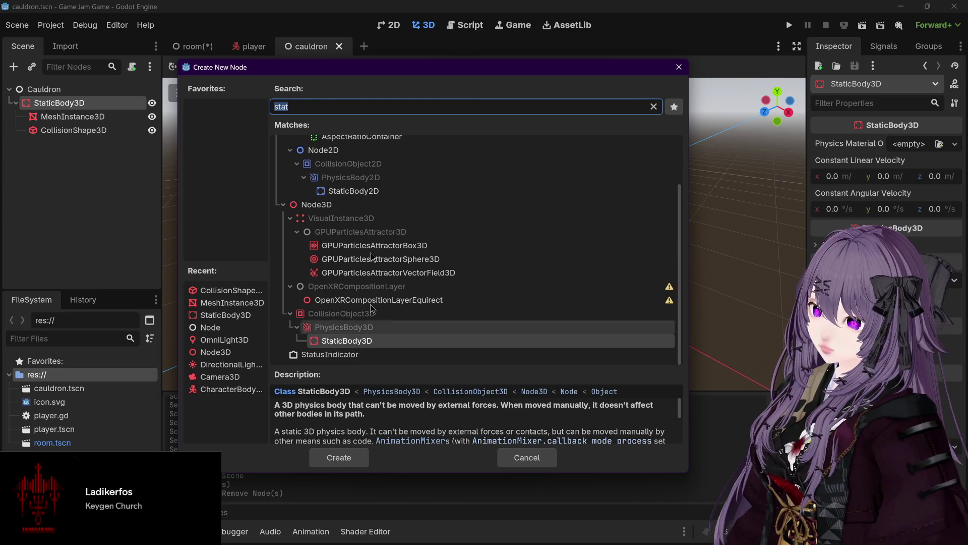
type("body")
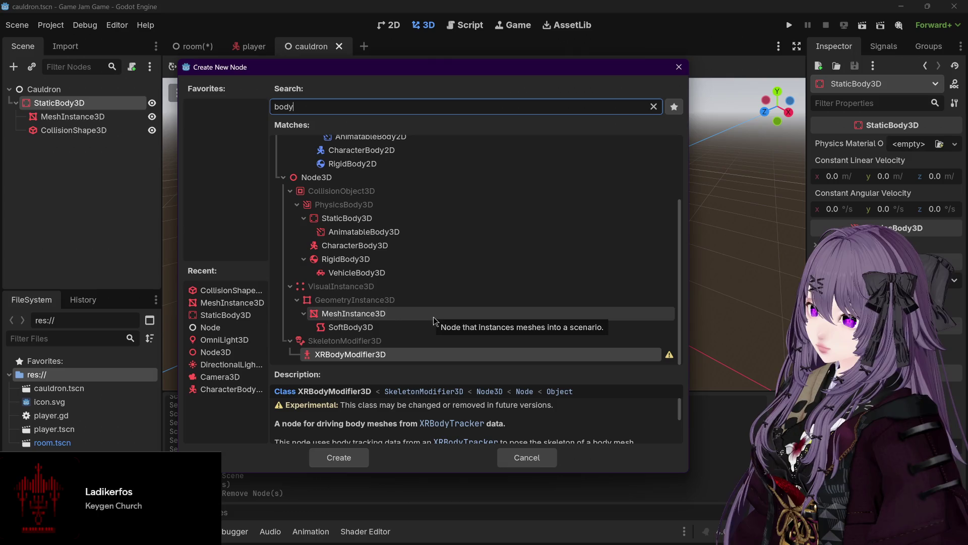
left_click(414, 327)
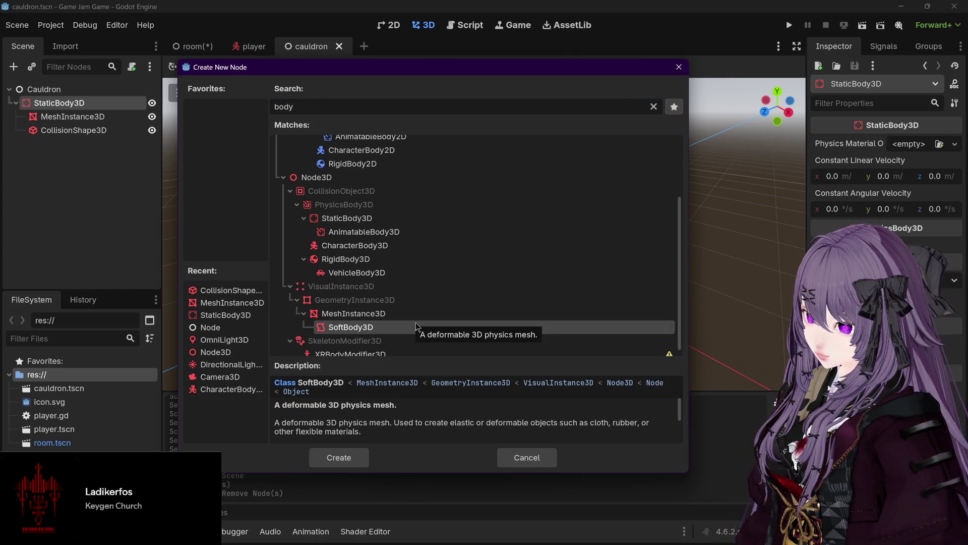
scroll(415, 325, "up", 1)
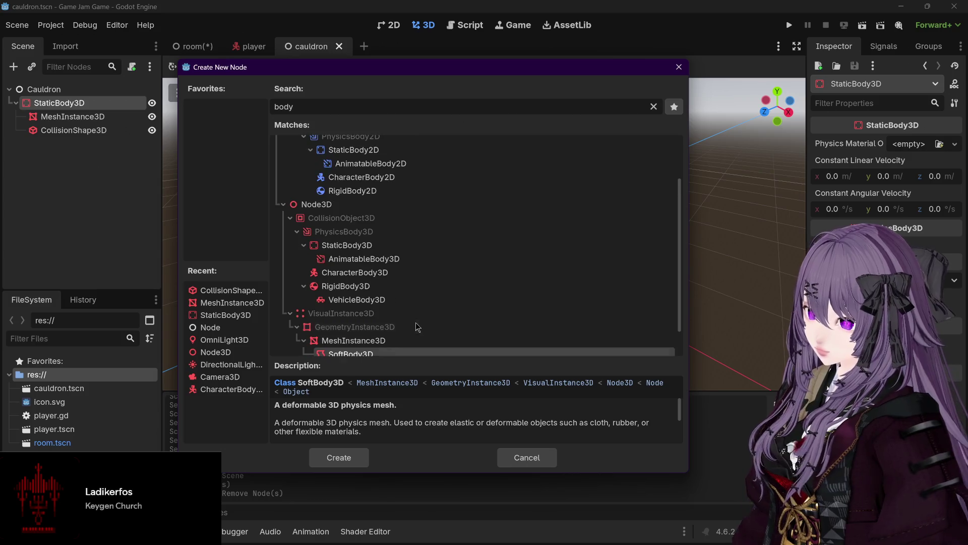
left_click(398, 291)
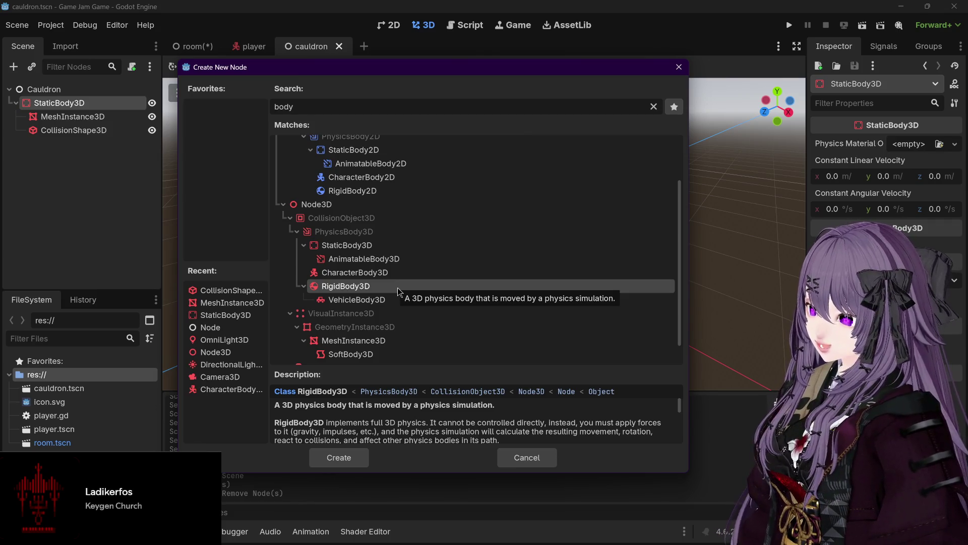
Cancel the node chooser and expand the room scene's Roof node, then return to the cauldron.
left_click(539, 455)
left_click(194, 46)
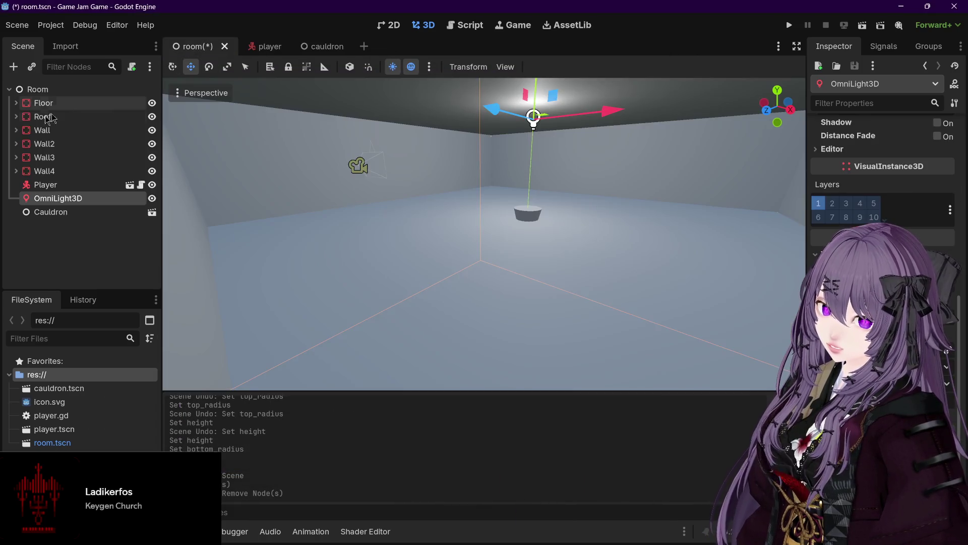
left_click(17, 117)
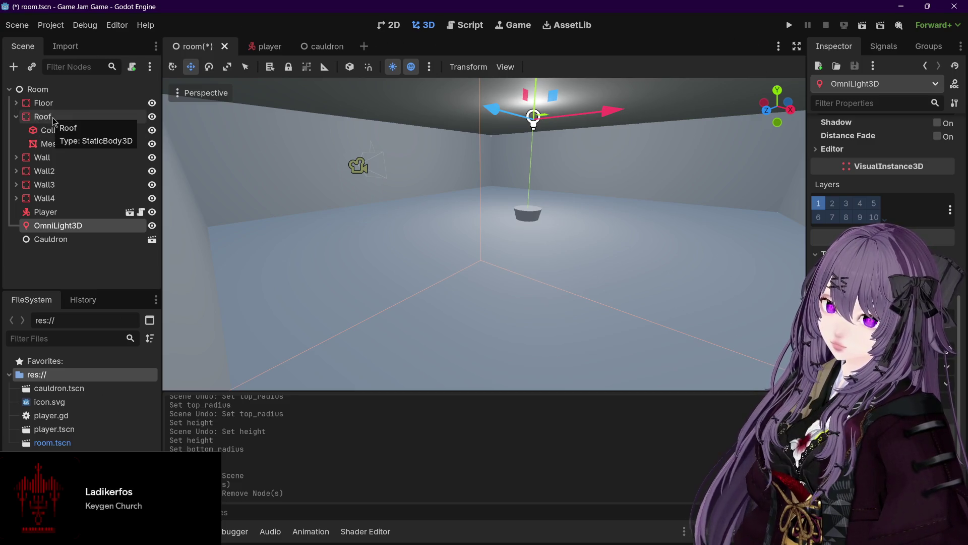
left_click(311, 46)
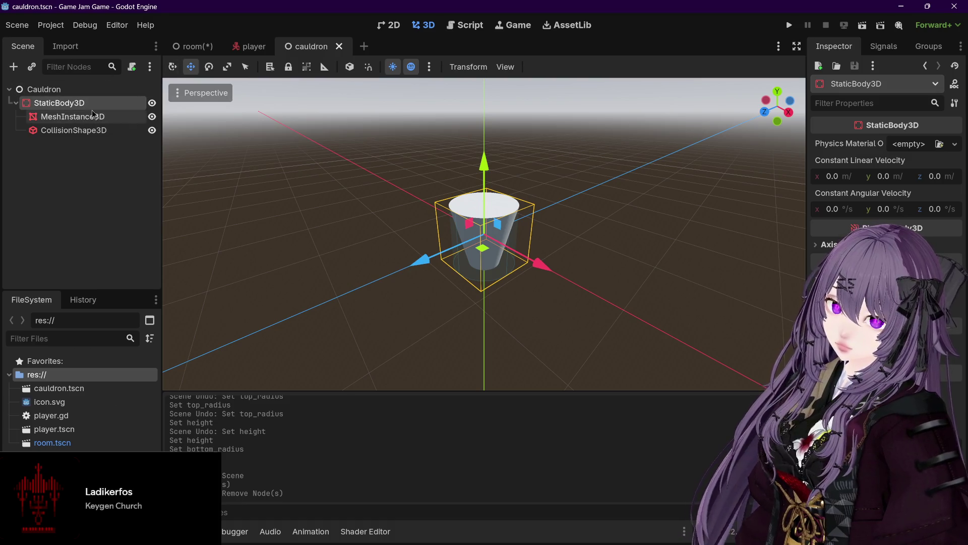
Look at Node3D in the node chooser, dismiss it without adding anything, and select the Cauldron root.
left_click(13, 67)
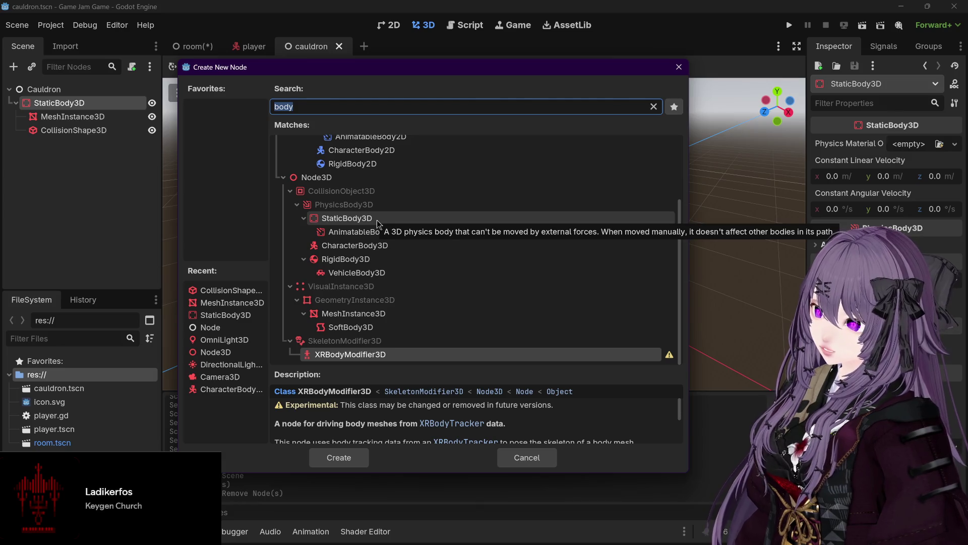
scroll(376, 220, "up", 3)
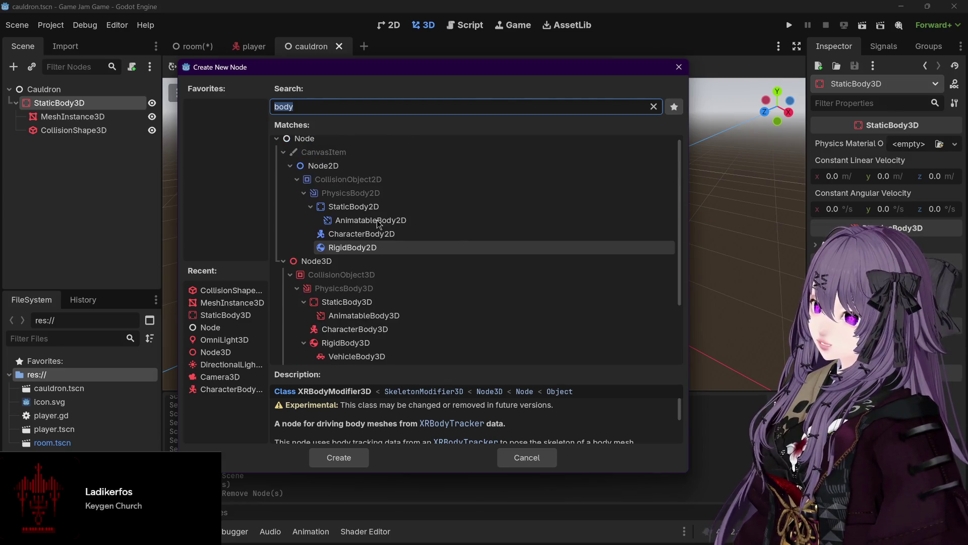
scroll(371, 237, "down", 2)
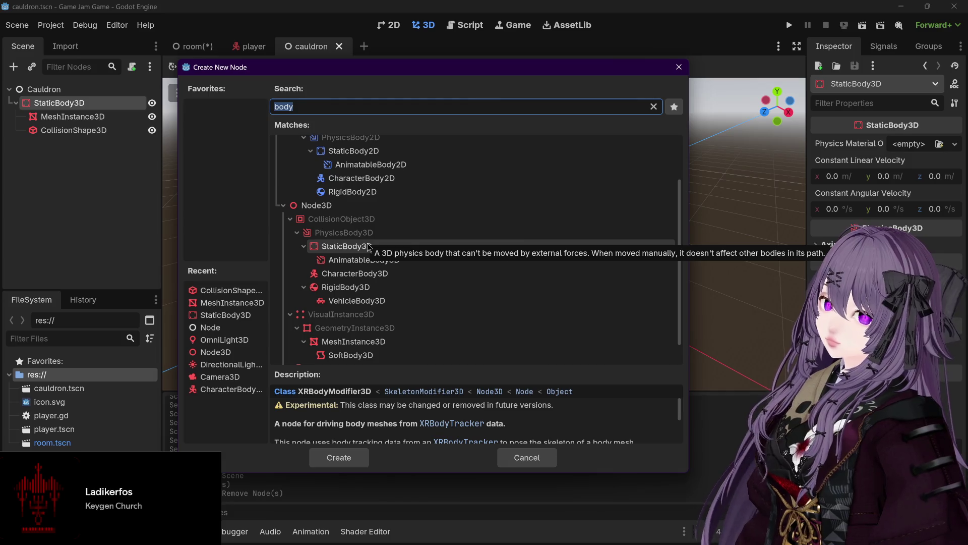
scroll(367, 243, "up", 2)
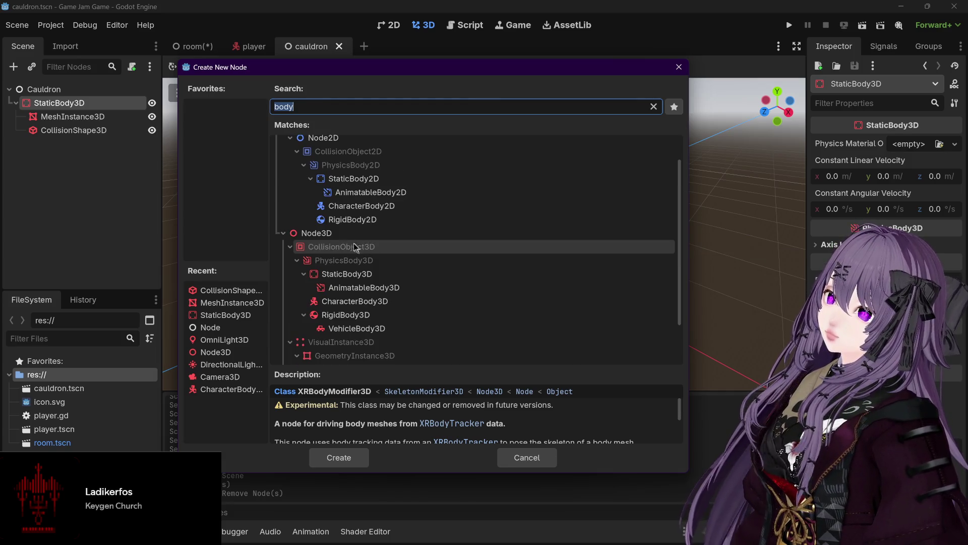
left_click(323, 234)
left_click(527, 457)
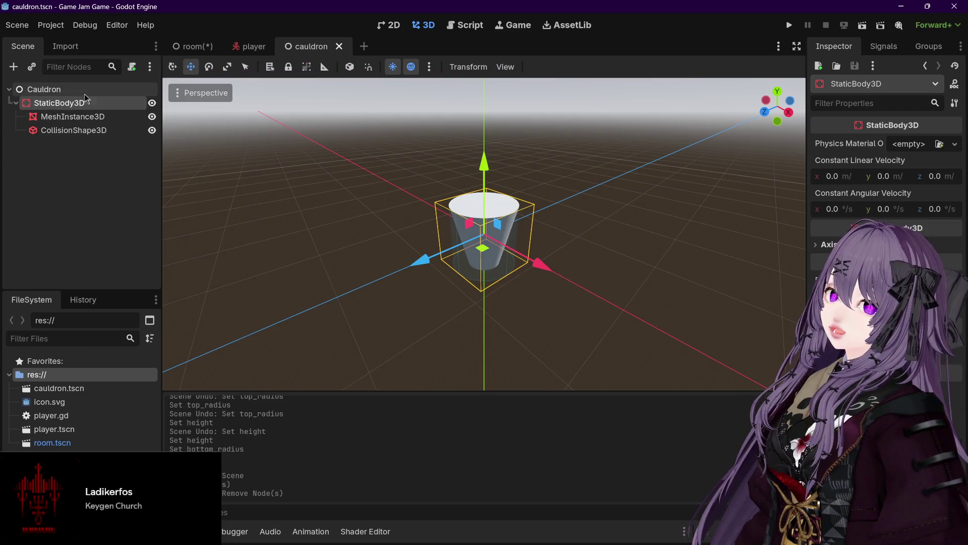
left_click(34, 89)
Change the Cauldron root's type from Node to Node3D and save the cauldron scene.
right_click(49, 89)
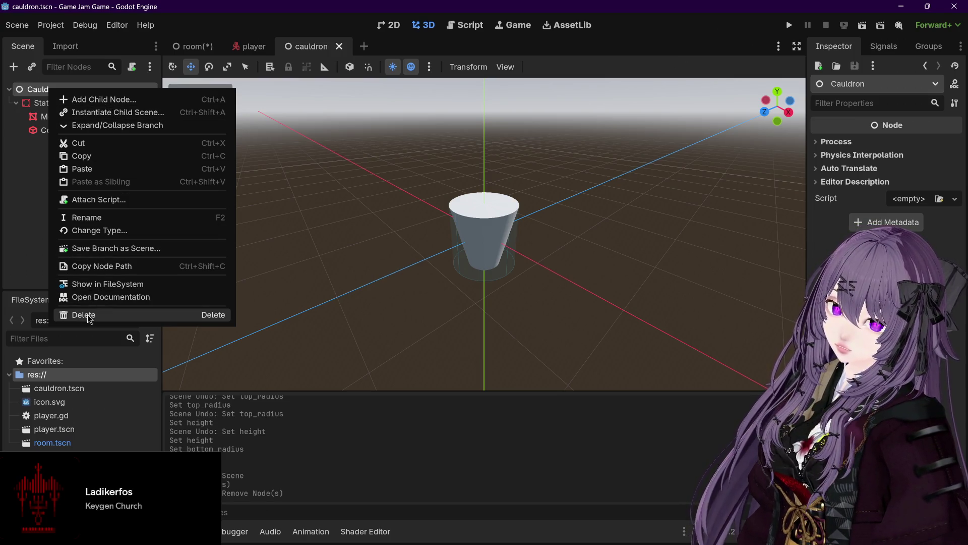
left_click(25, 226)
left_click(46, 170)
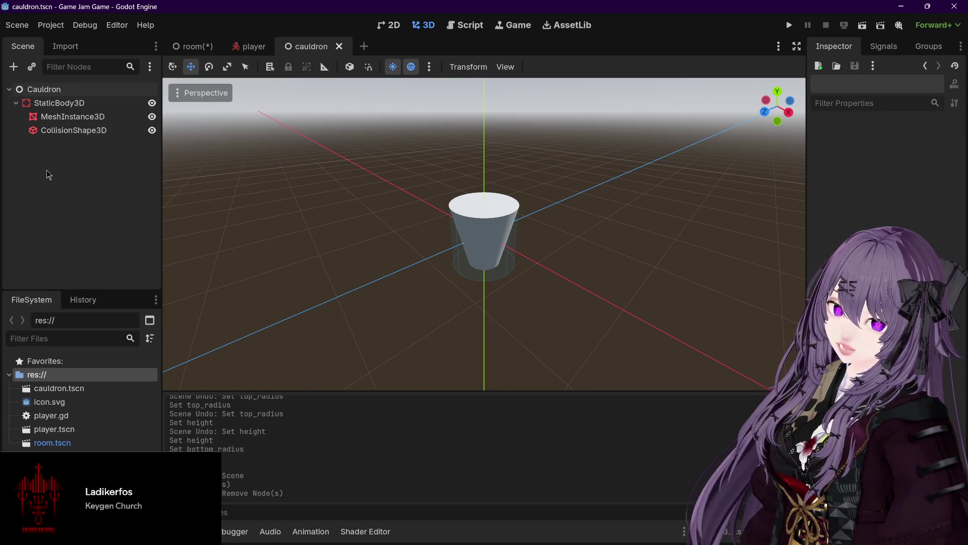
left_click(42, 89)
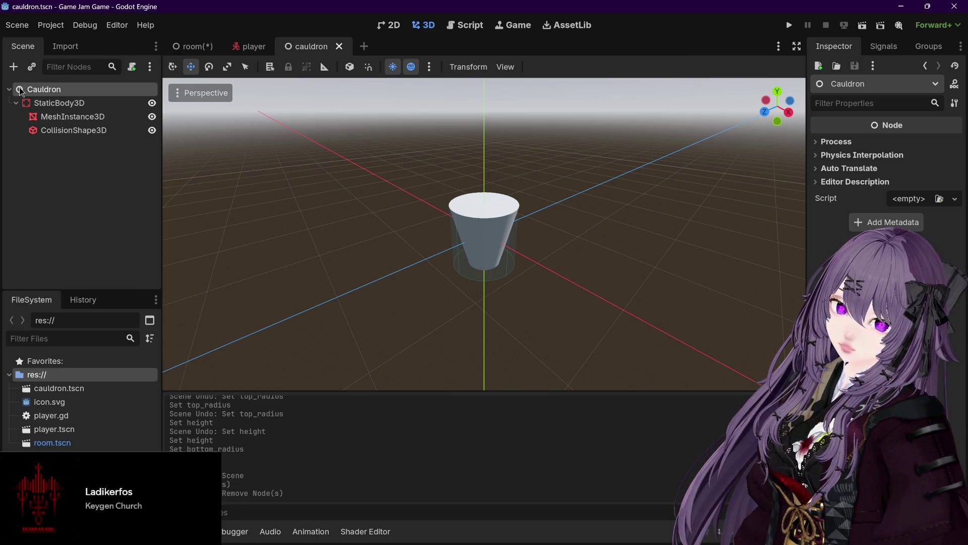
right_click(21, 92)
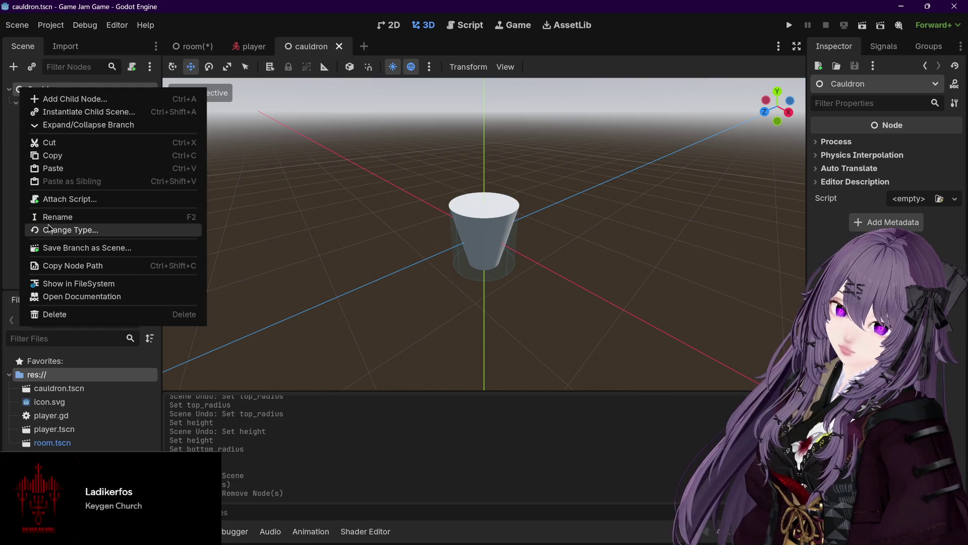
left_click(71, 229)
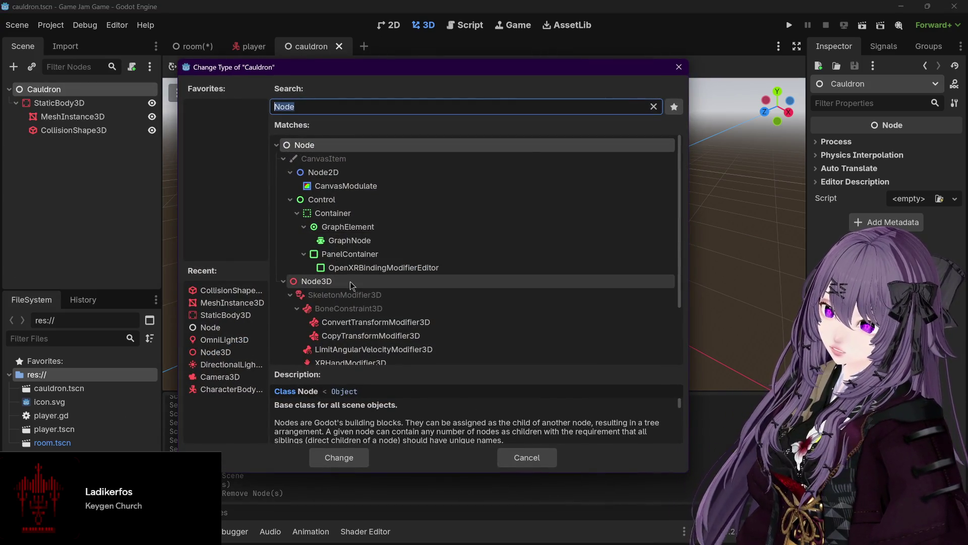
left_click(350, 281)
left_click(356, 459)
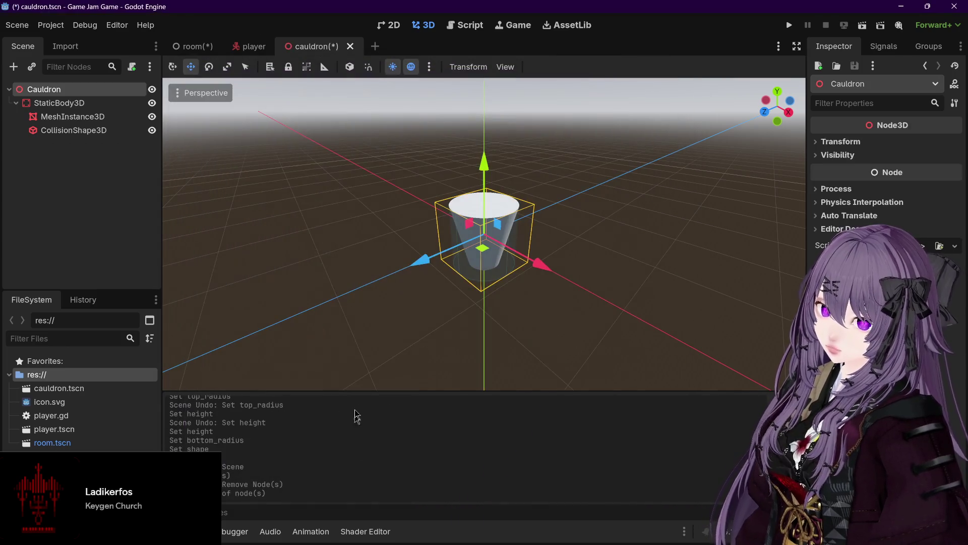
key("ctrl+s")
left_click(190, 47)
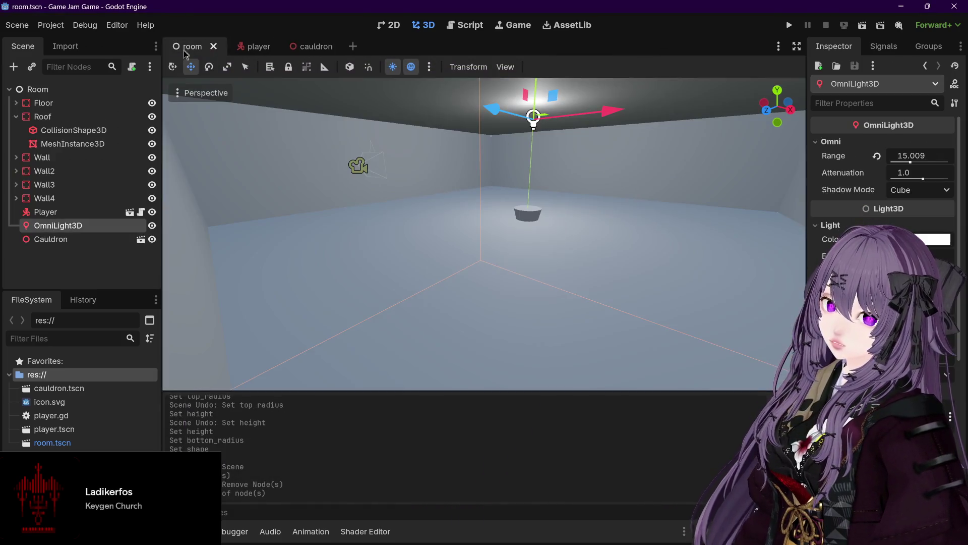
Raise the Cauldron instance in the room by 0.75 m and save room.tscn.
left_click(70, 240)
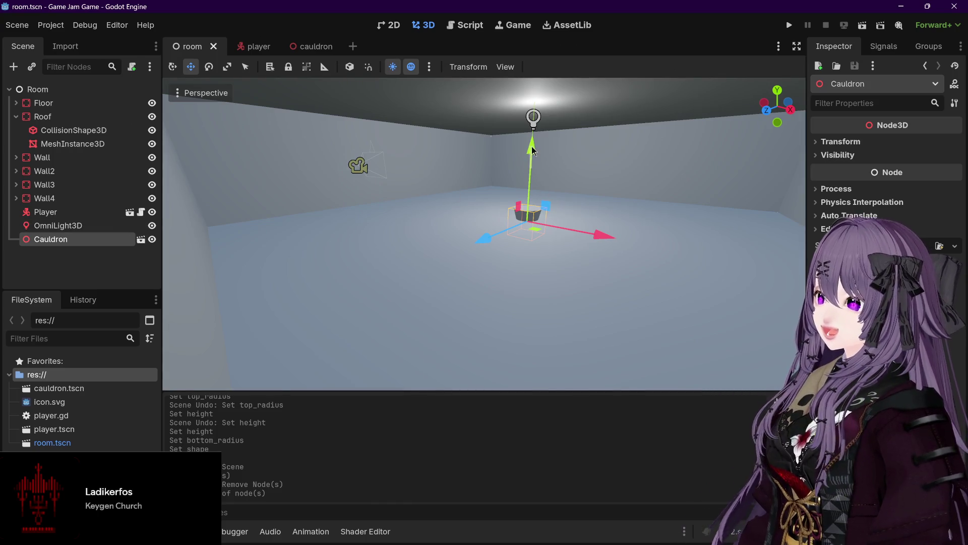
scroll(532, 166, "up", 4)
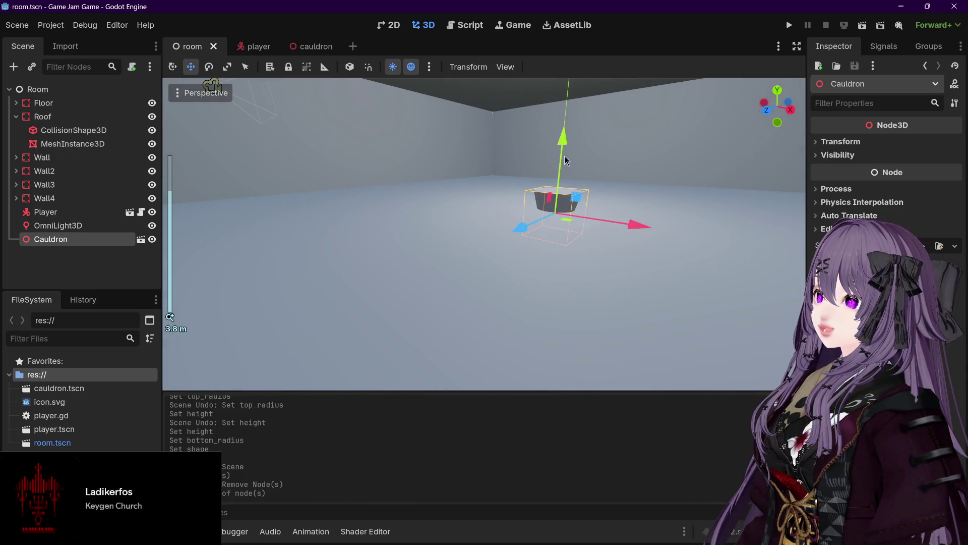
mouse_move(565, 157)
left_mouse_down()
mouse_move(574, 104)
mouse_move(585, 99)
left_mouse_up()
scroll(661, 169, "up", 8)
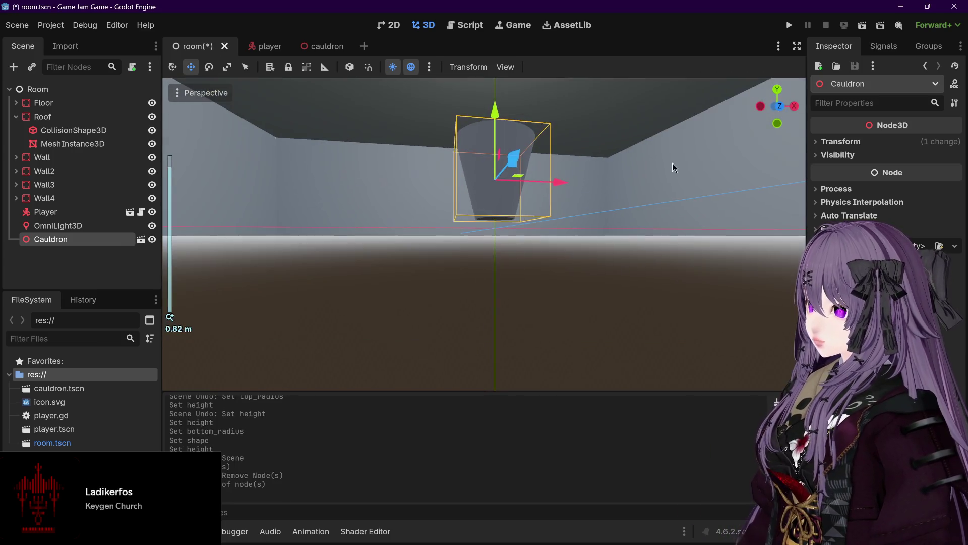
scroll(660, 171, "down", 5)
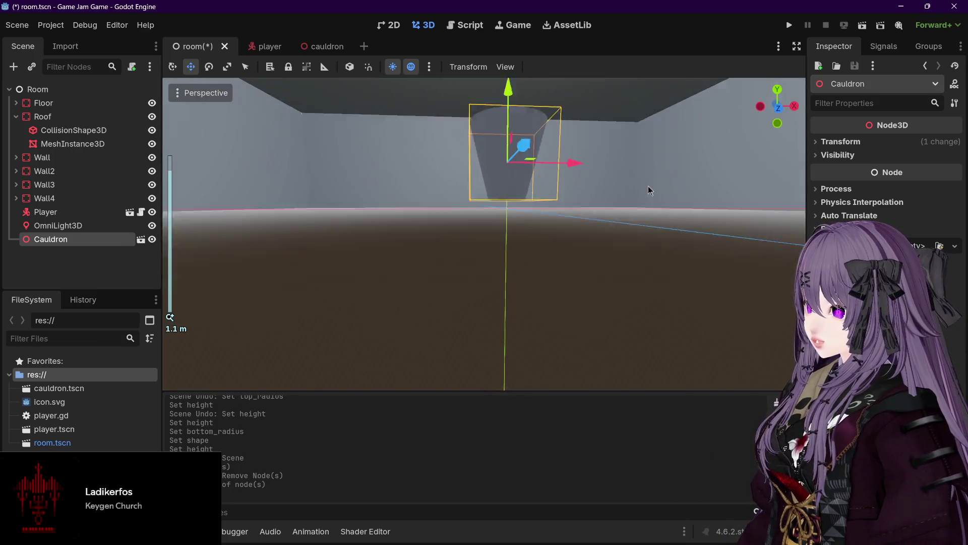
key("f")
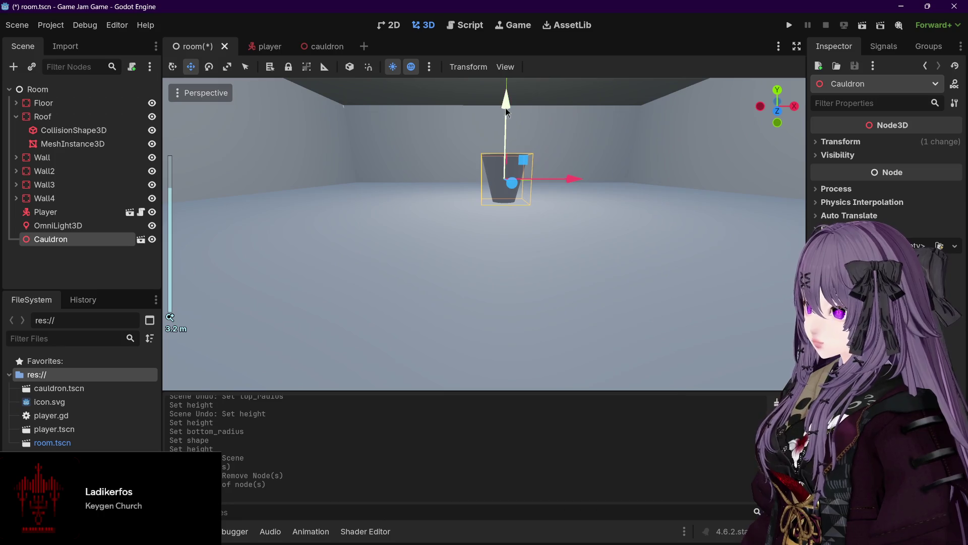
left_click_drag(506, 109, 507, 107)
scroll(540, 114, "down", 3)
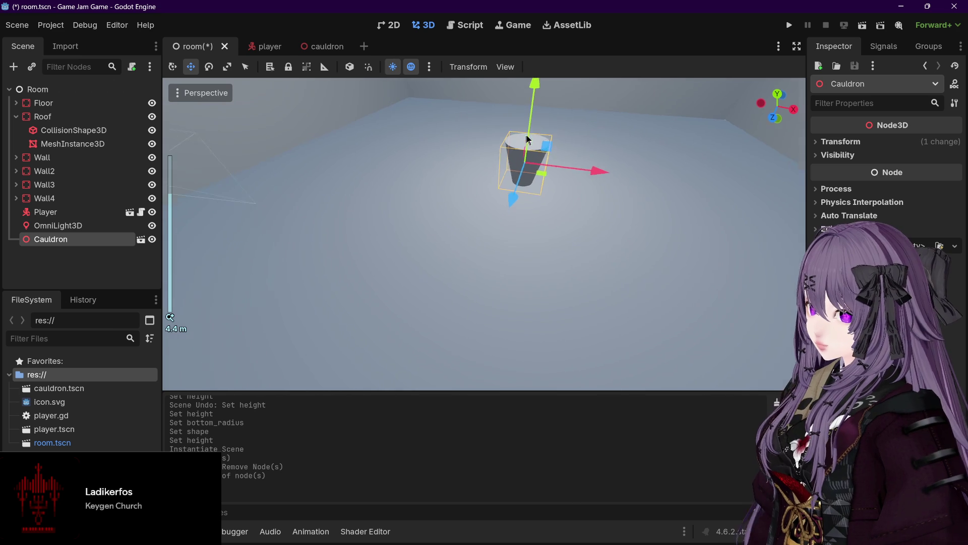
key("ctrl+s")
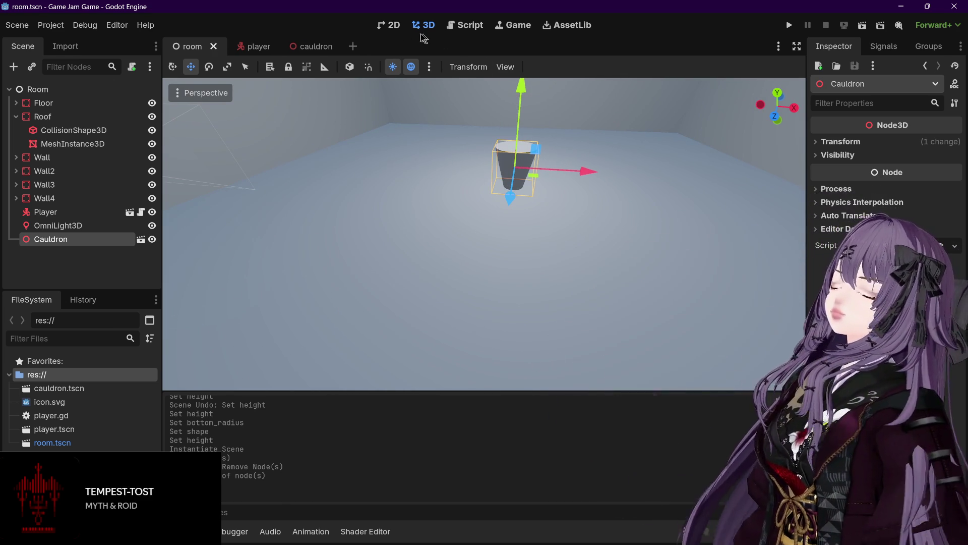
mouse_move(314, 47)
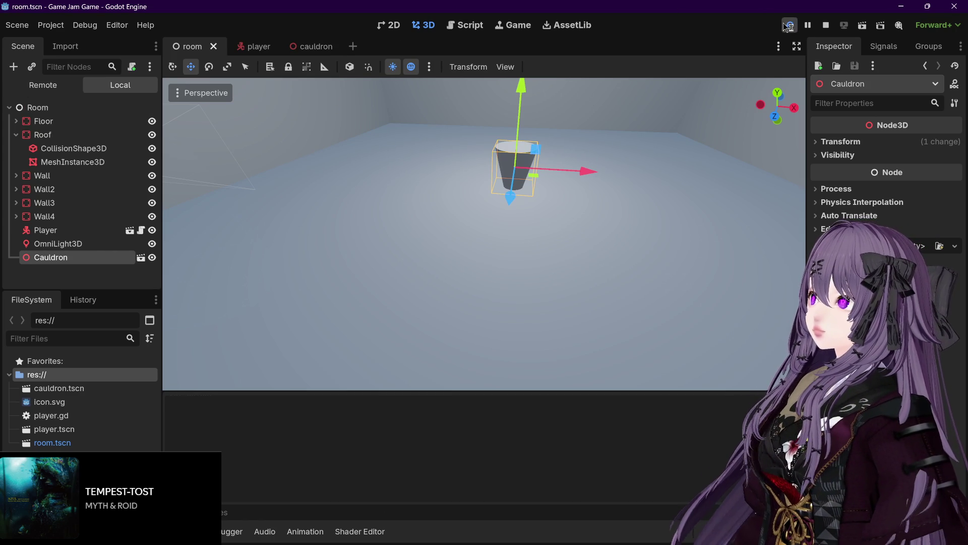
left_click(789, 26)
key("w")
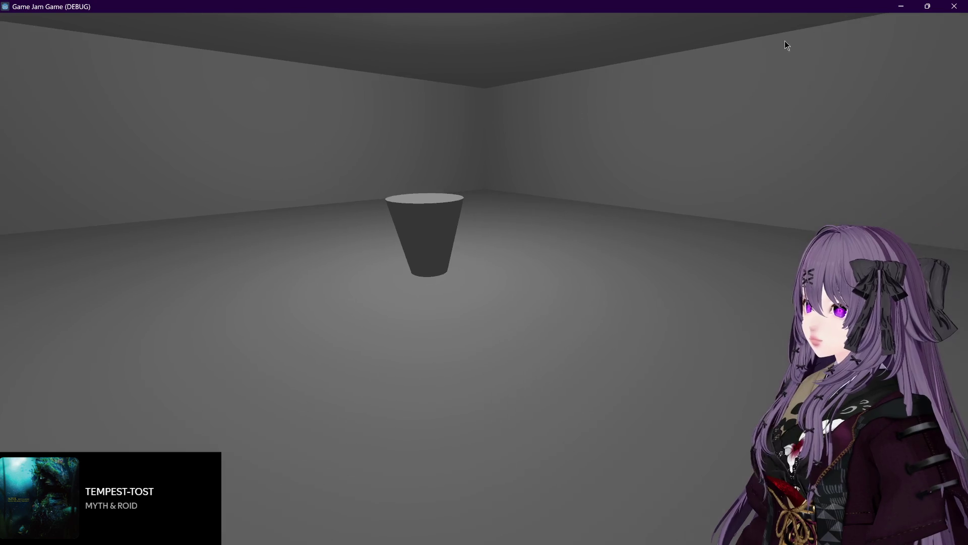
key("w")
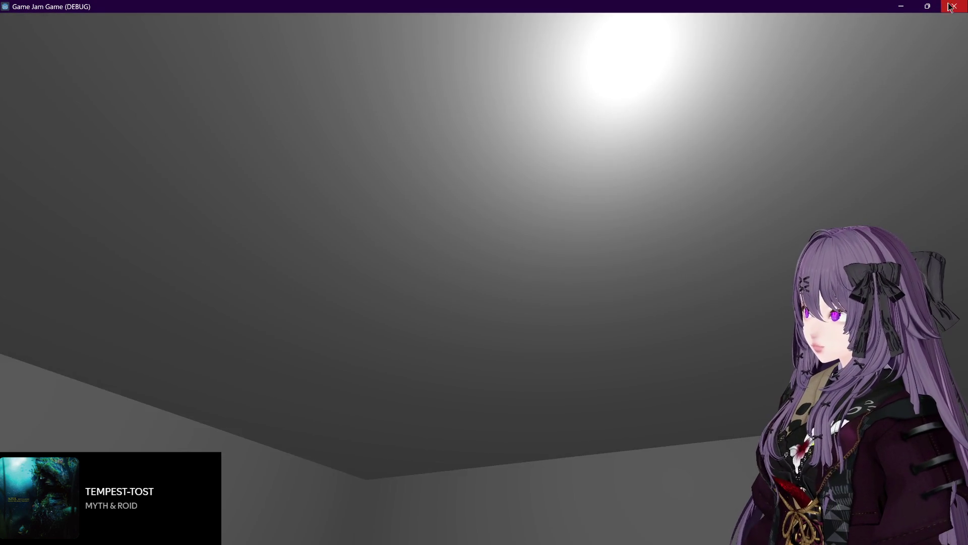
left_click(953, 6)
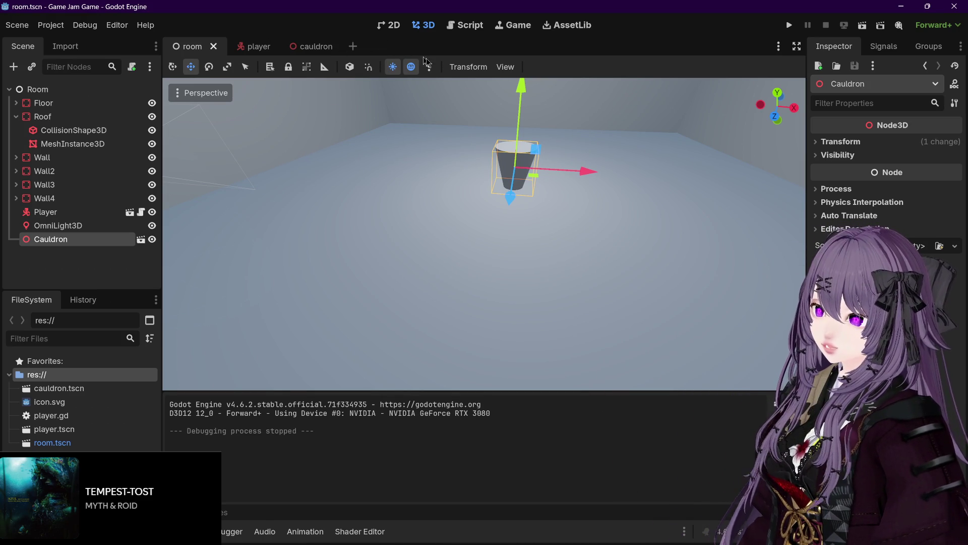
mouse_move(472, 124)
left_mouse_down()
mouse_move(502, 113)
mouse_move(603, 121)
mouse_move(609, 131)
mouse_move(516, 151)
mouse_move(424, 153)
left_mouse_up()
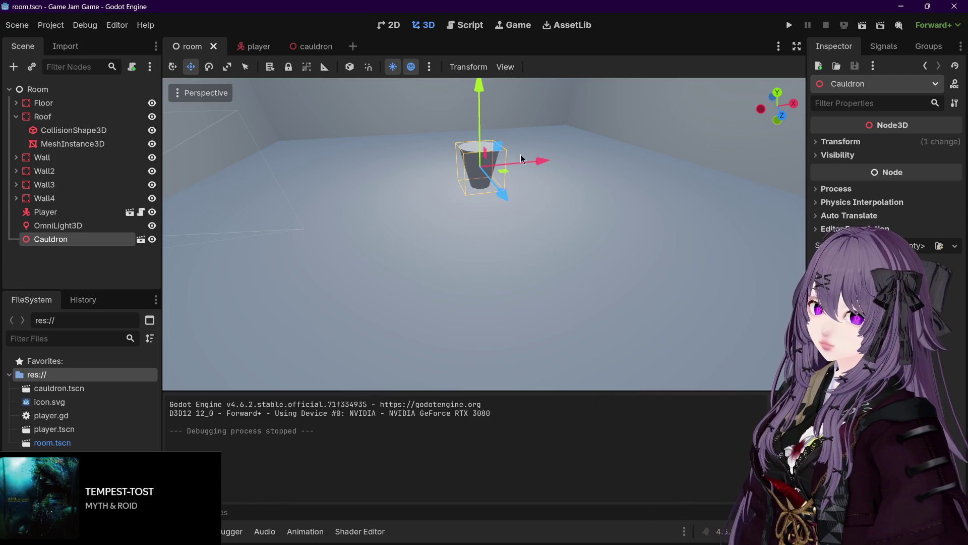
mouse_move(520, 155)
left_mouse_down()
mouse_move(606, 149)
mouse_move(440, 184)
mouse_move(524, 174)
mouse_move(626, 187)
left_mouse_up()
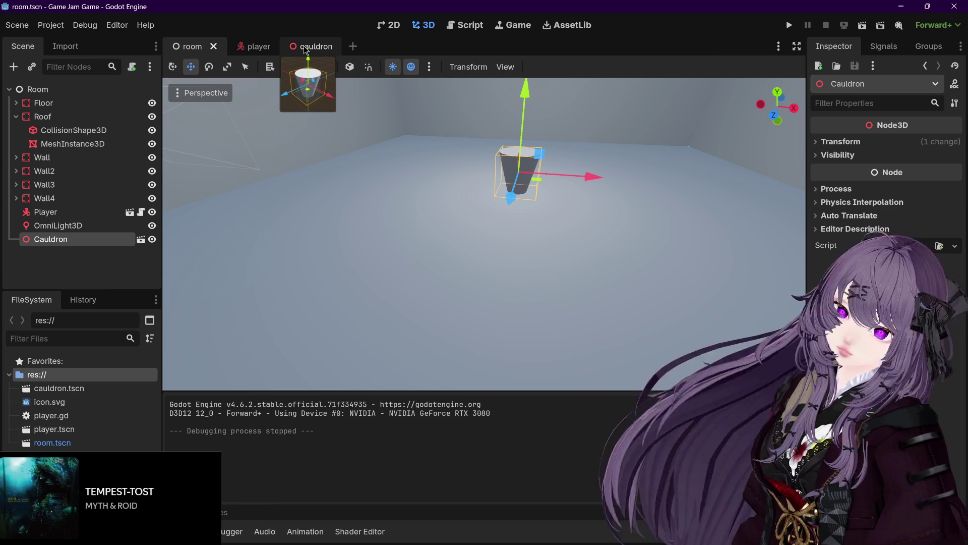
scroll(505, 152, "down", 5)
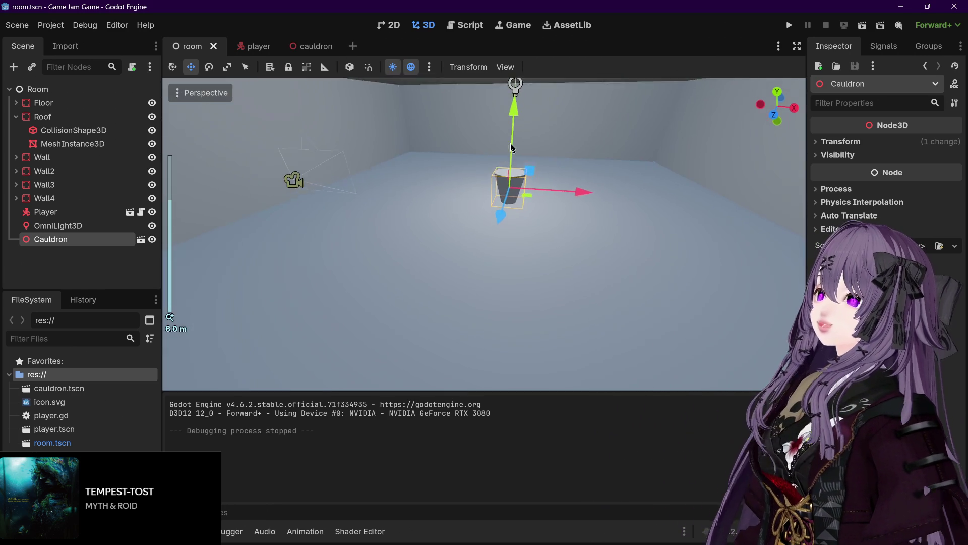
mouse_move(510, 144)
left_mouse_down()
mouse_move(564, 125)
mouse_move(541, 144)
left_mouse_up()
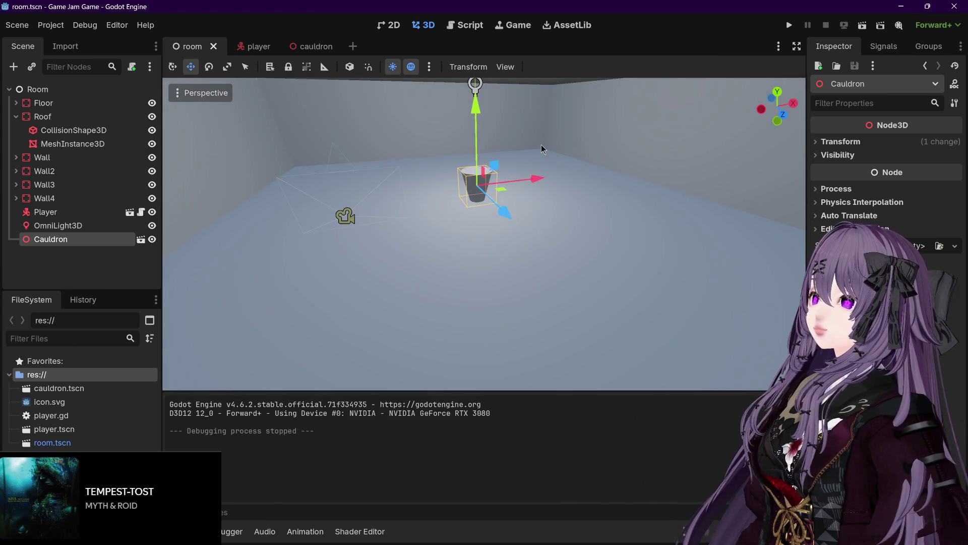
left_click(354, 47)
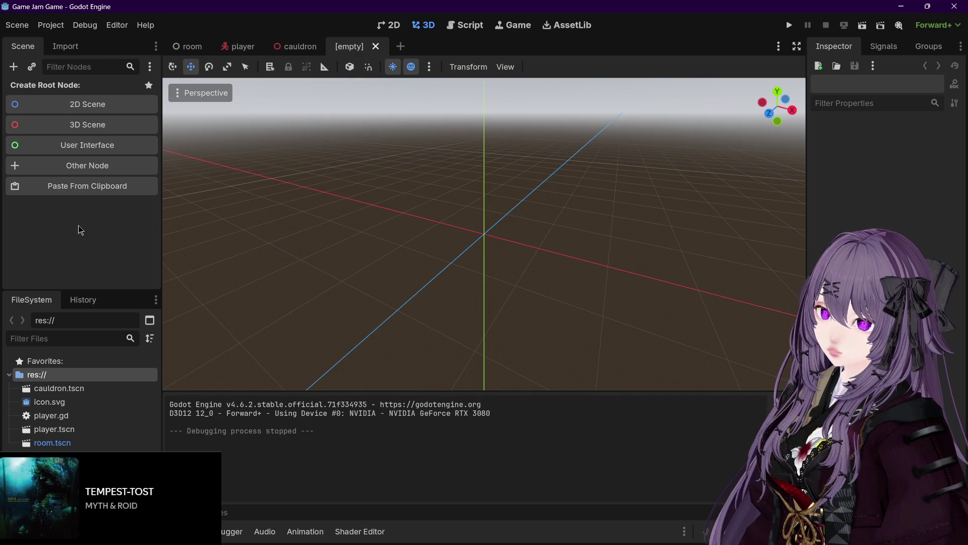
Give the new scene a Node3D root and rename it FruitTemplate.
key("ctrl+a")
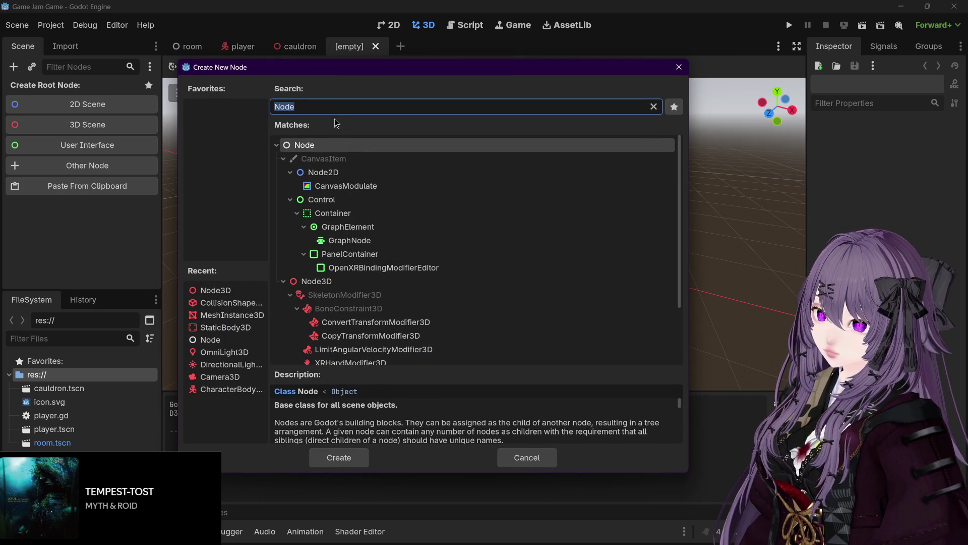
type("body")
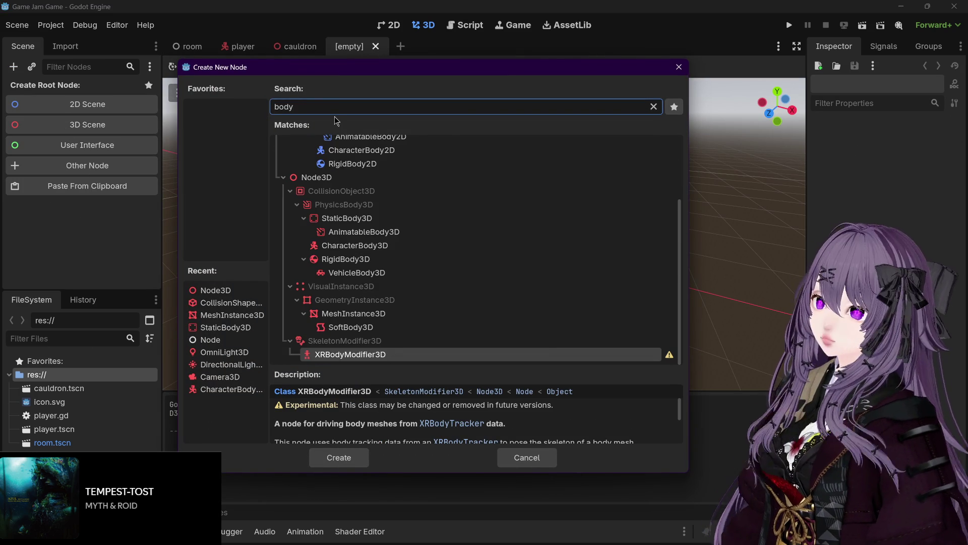
scroll(351, 232, "up", 3)
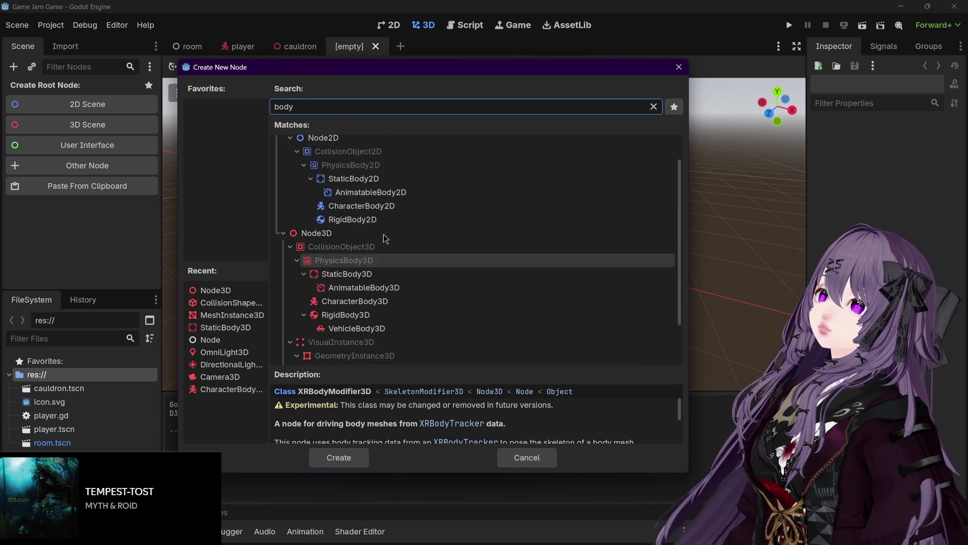
double_click(352, 232)
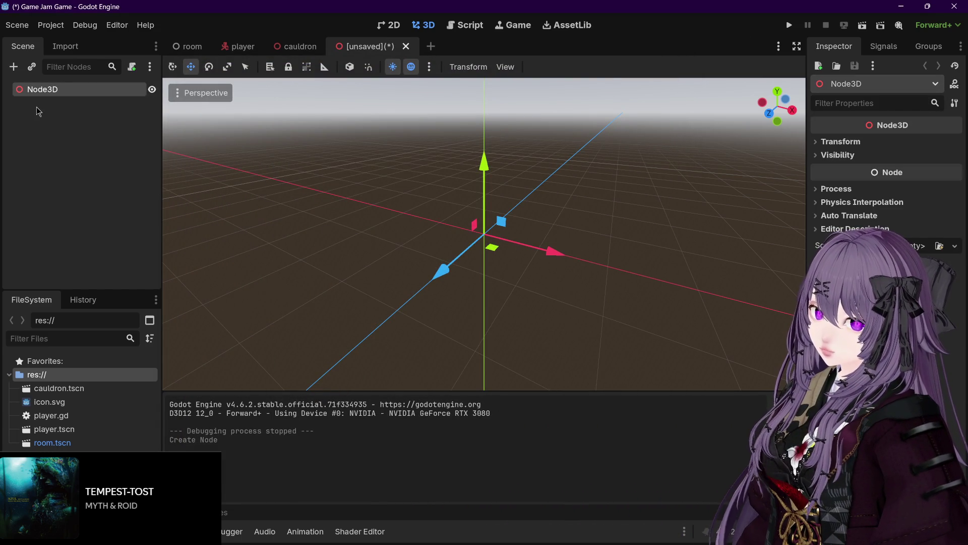
double_click(52, 91)
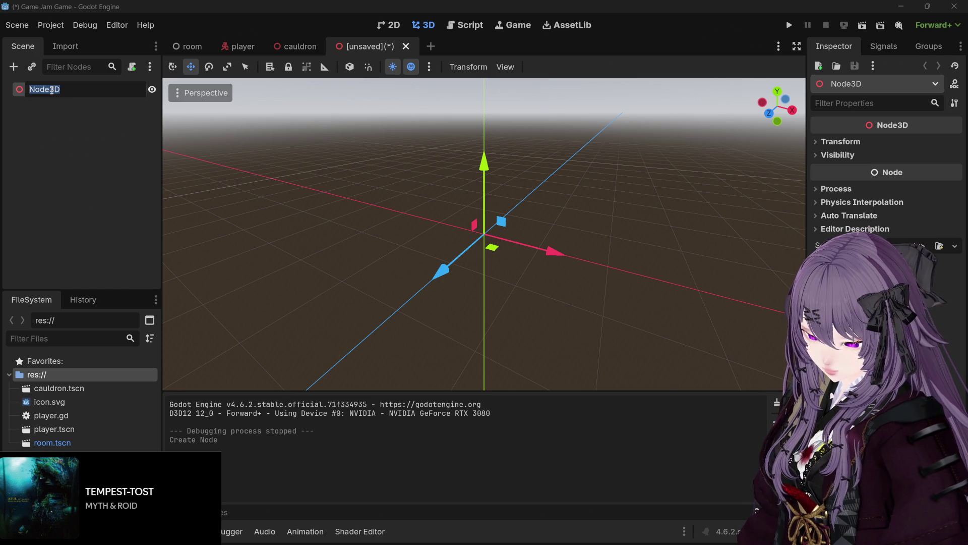
type("FruitTemplate")
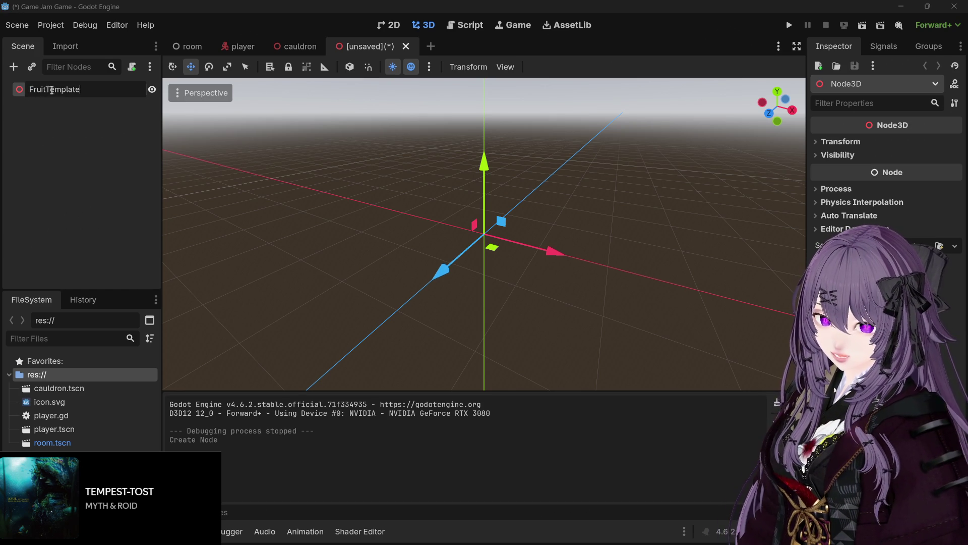
left_click(80, 107)
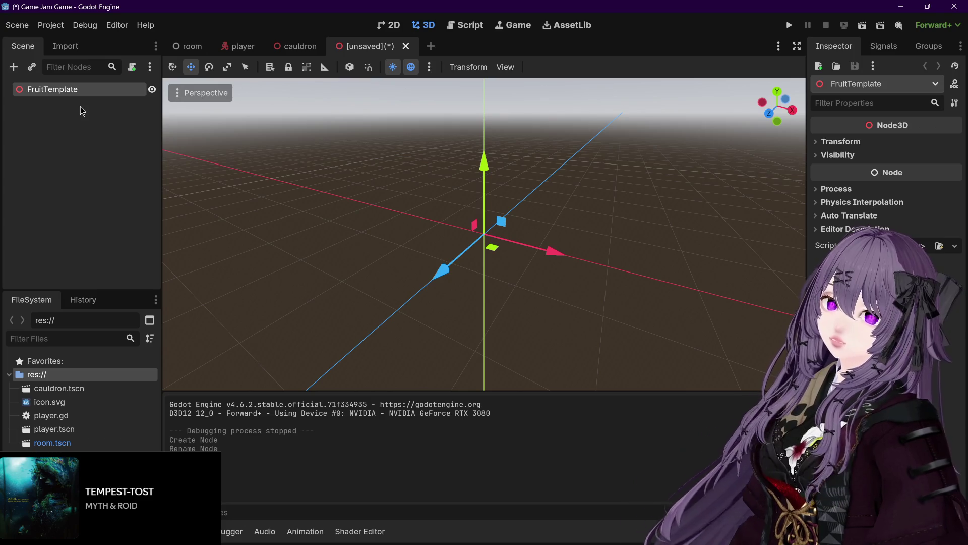
key("ctrl+s")
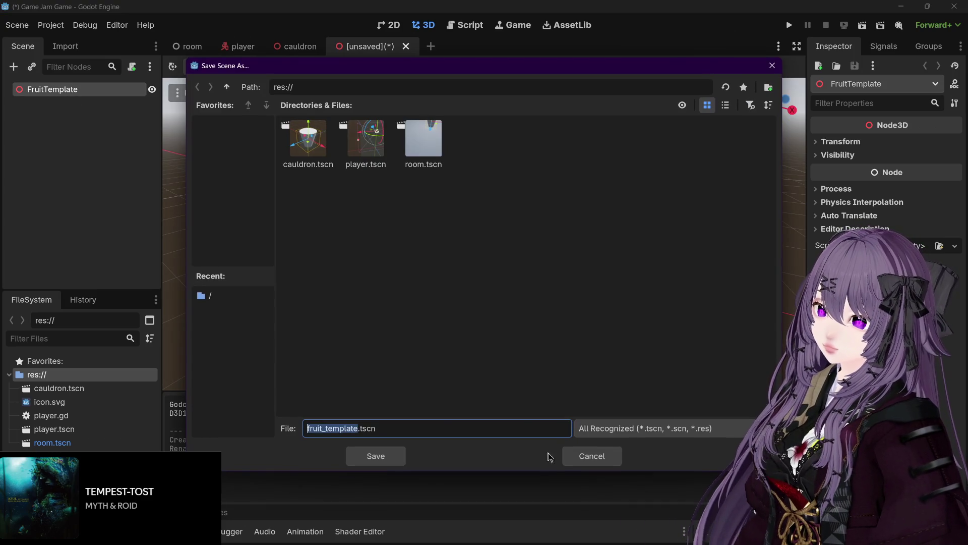
Save the scene as fruit_template.tscn and bring up the node chooser for a child node.
left_click(394, 456)
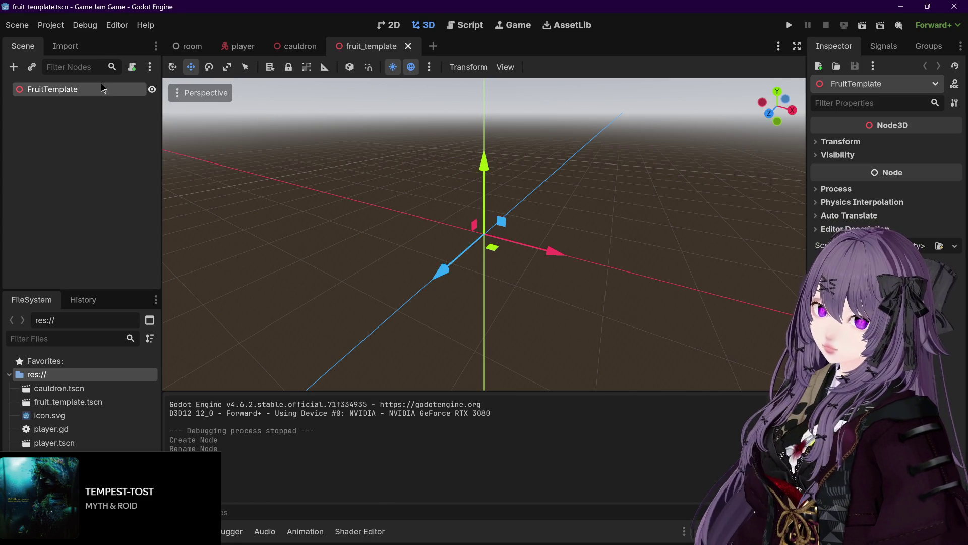
key("ctrl+a")
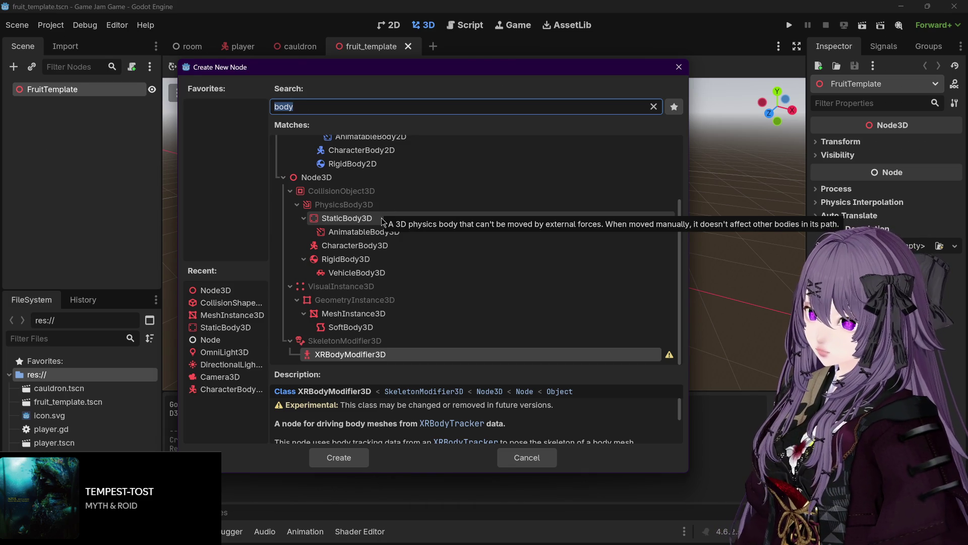
Compare the RigidBody3D, SoftBody3D and AnimatableBody3D descriptions among the 'body' matches.
left_click(350, 260)
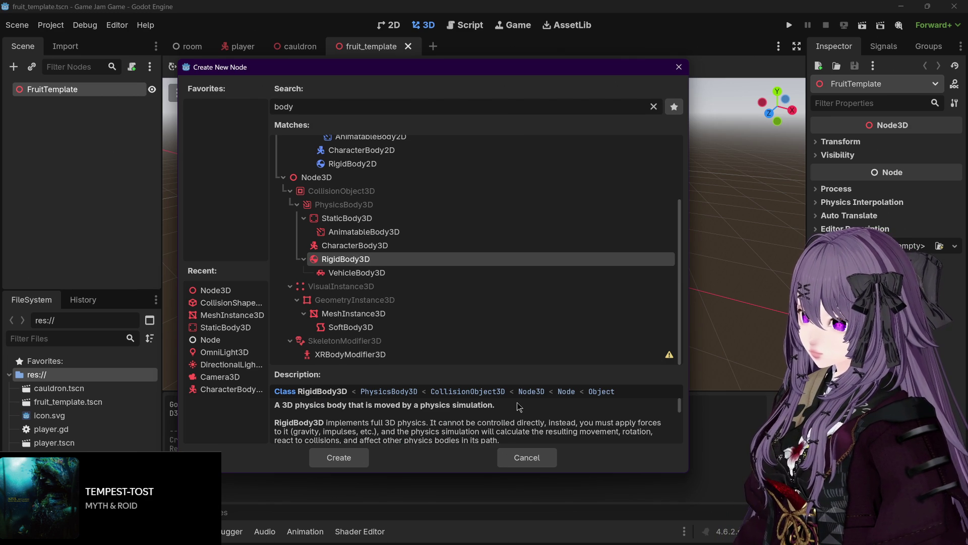
left_click(410, 327)
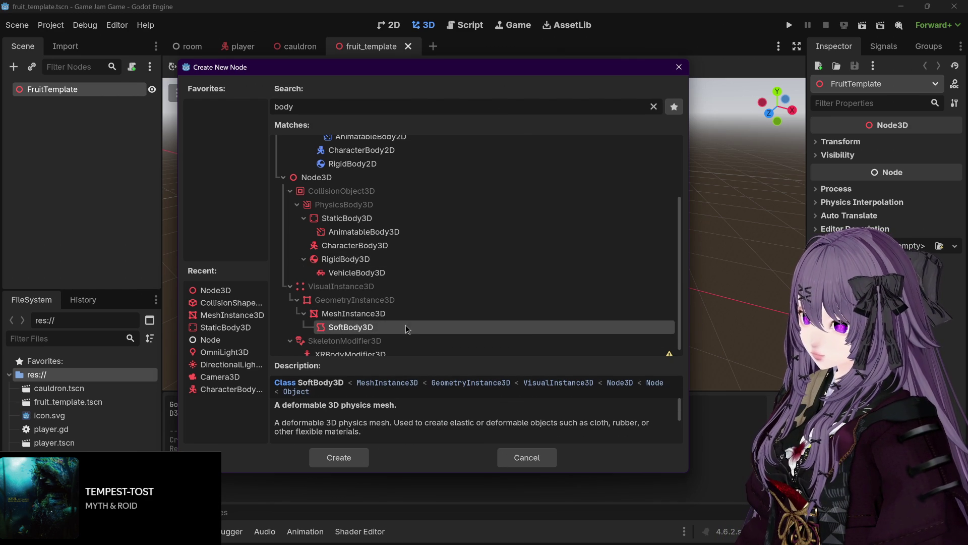
scroll(512, 408, "down", 1)
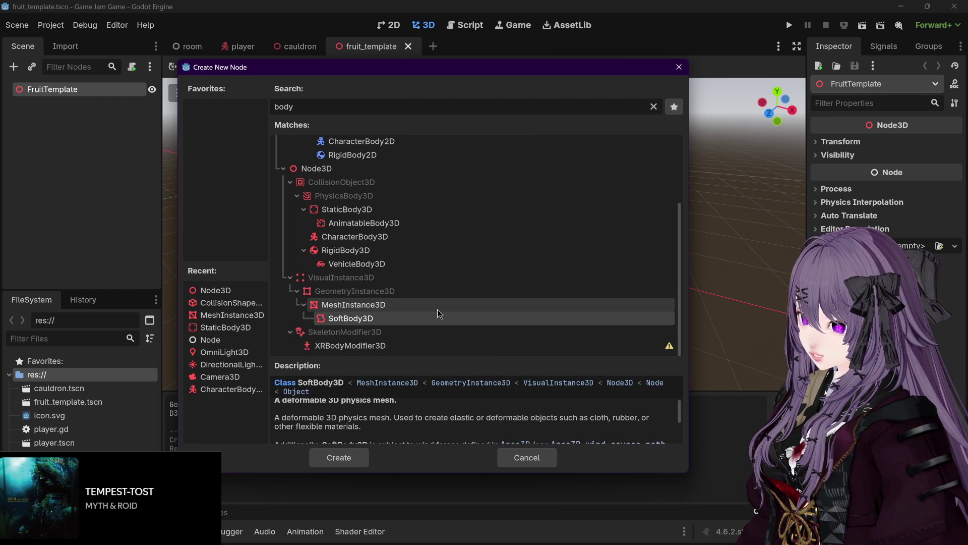
scroll(438, 311, "up", 3)
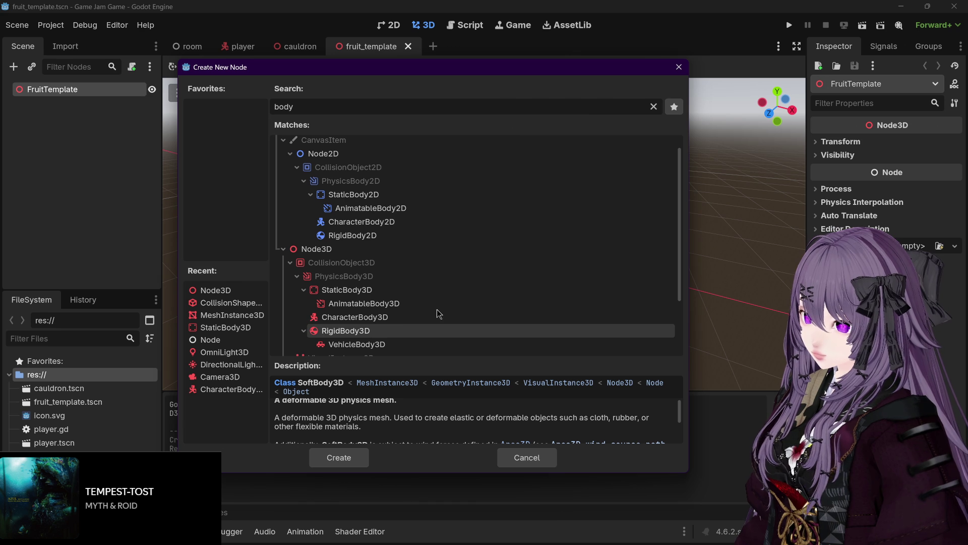
left_click(373, 304)
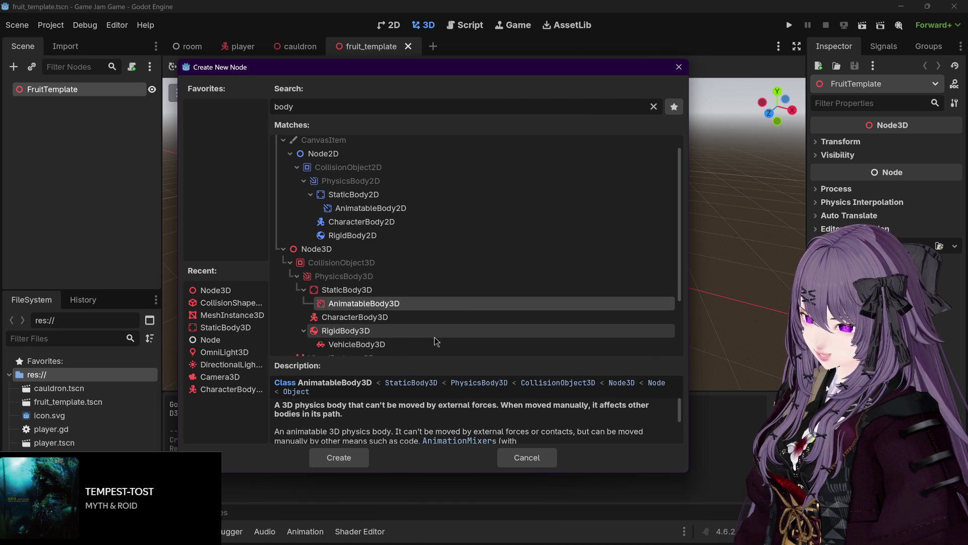
scroll(437, 342, "down", 1)
Review the vehicle, soft body and mesh instance types, then add a RigidBody3D under FruitTemplate.
left_click(423, 316)
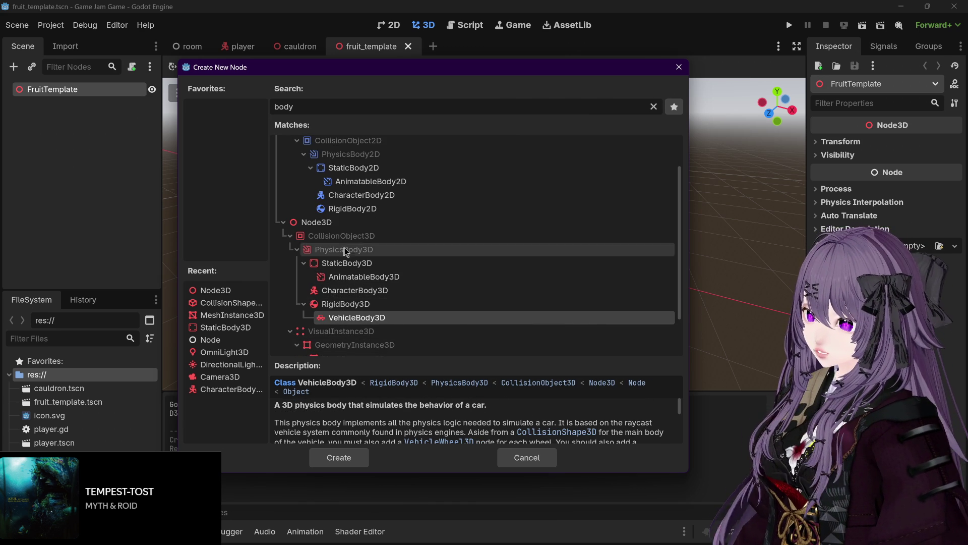
scroll(348, 257, "down", 2)
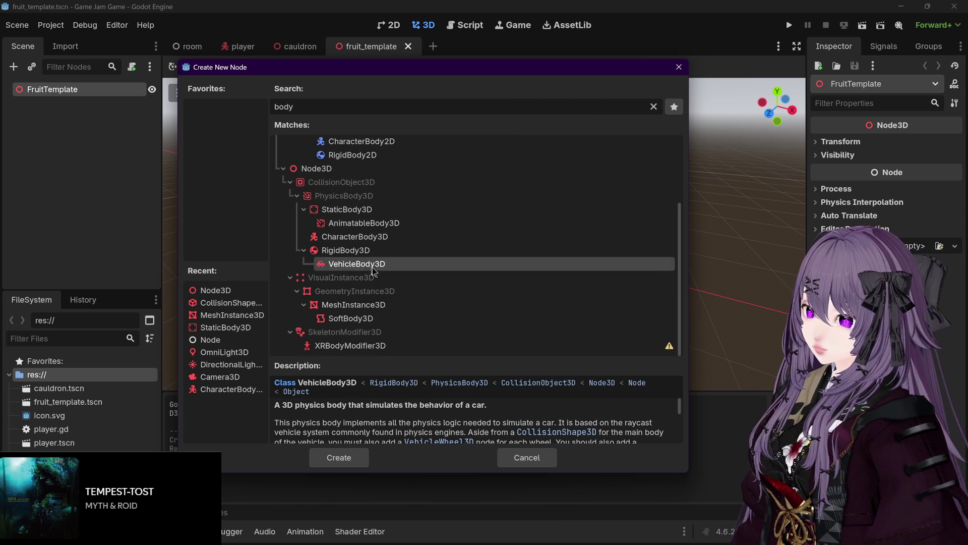
left_click(360, 316)
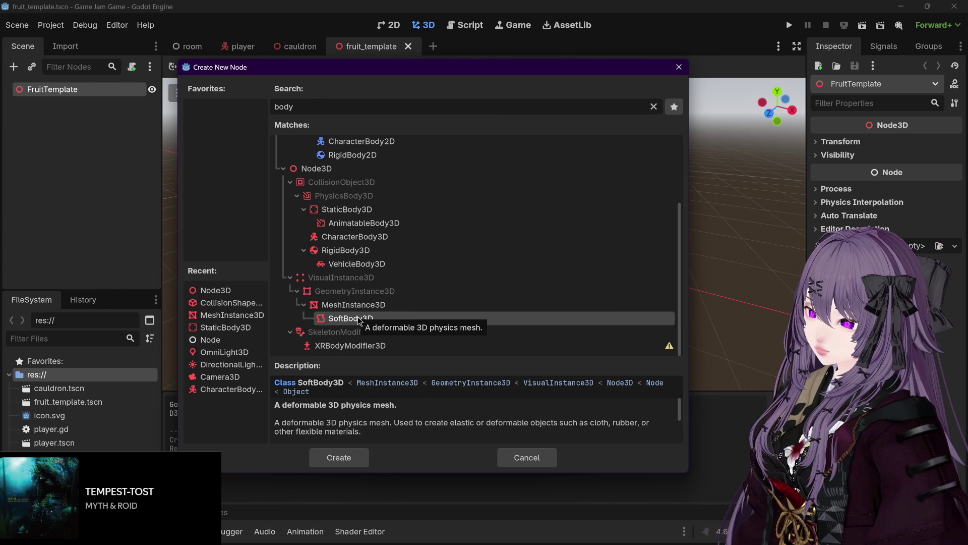
left_click(356, 305)
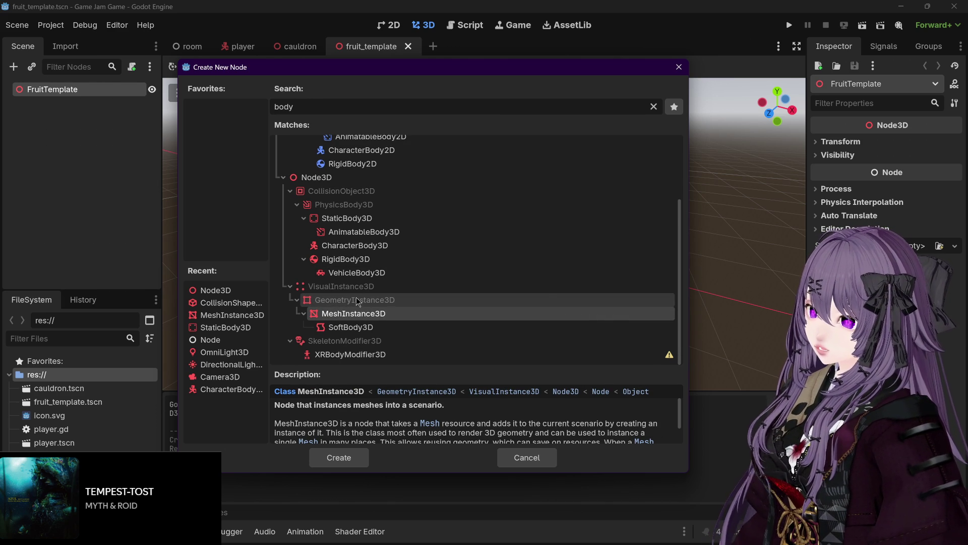
left_click(356, 260)
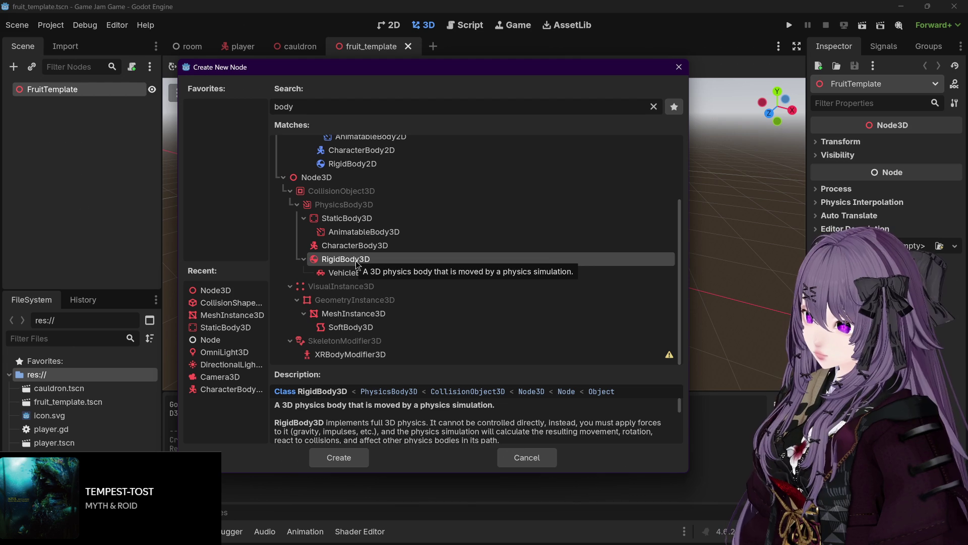
scroll(512, 414, "down", 1)
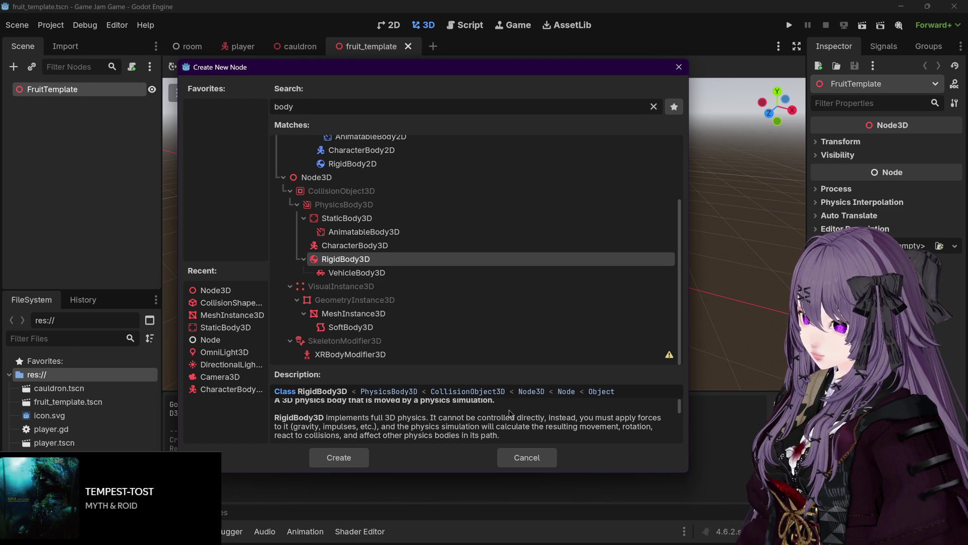
double_click(351, 258)
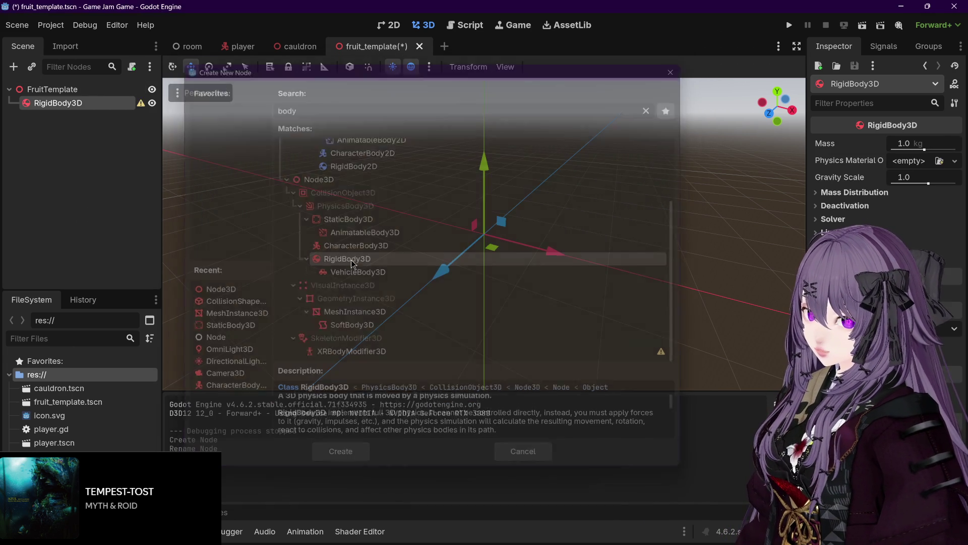
Rename the RigidBody3D to Fruit and add a MeshInstance3D child to it.
double_click(79, 104)
type("Fruit")
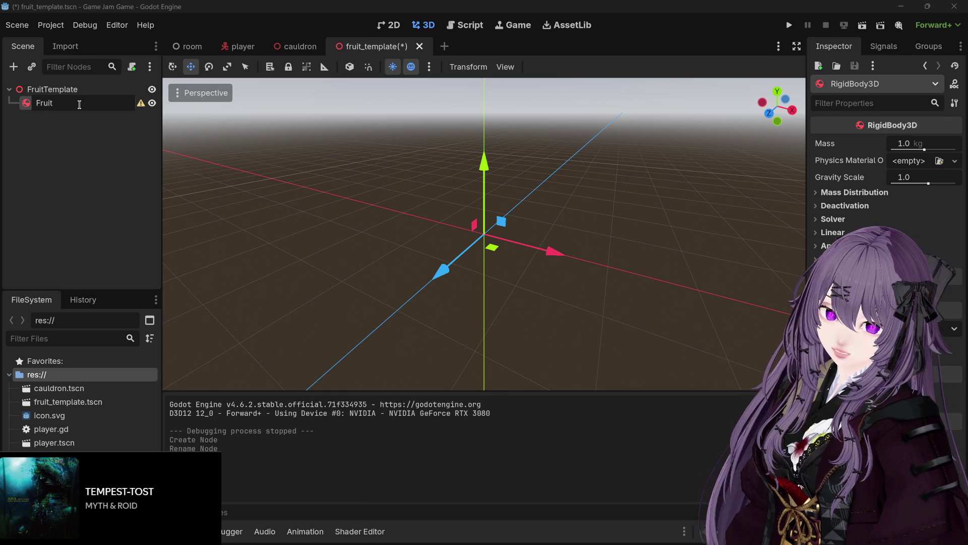
key("Return")
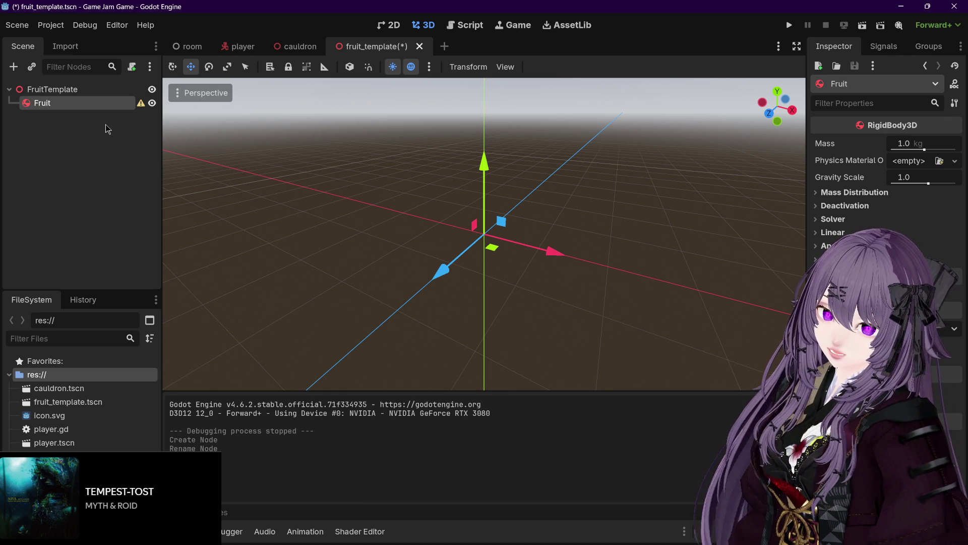
key("ctrl+a")
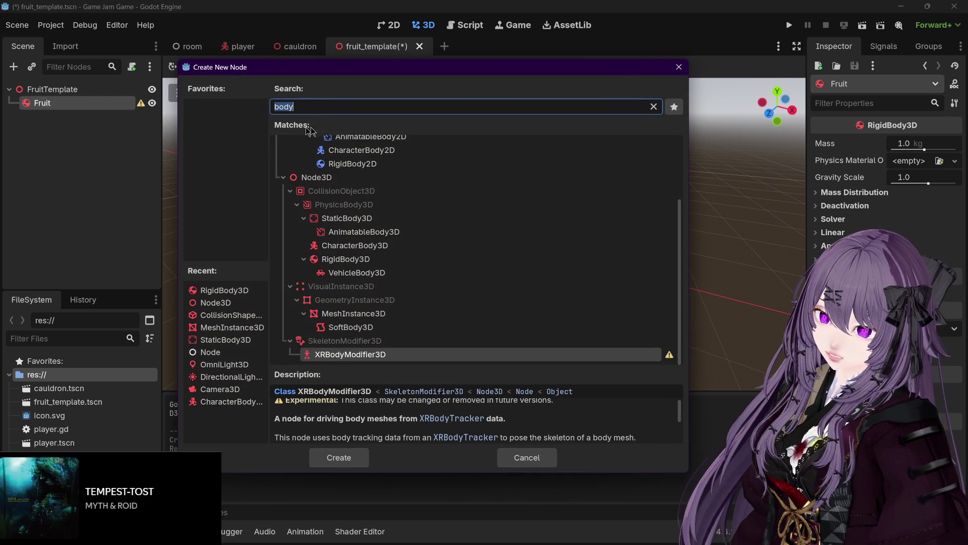
type("mesh")
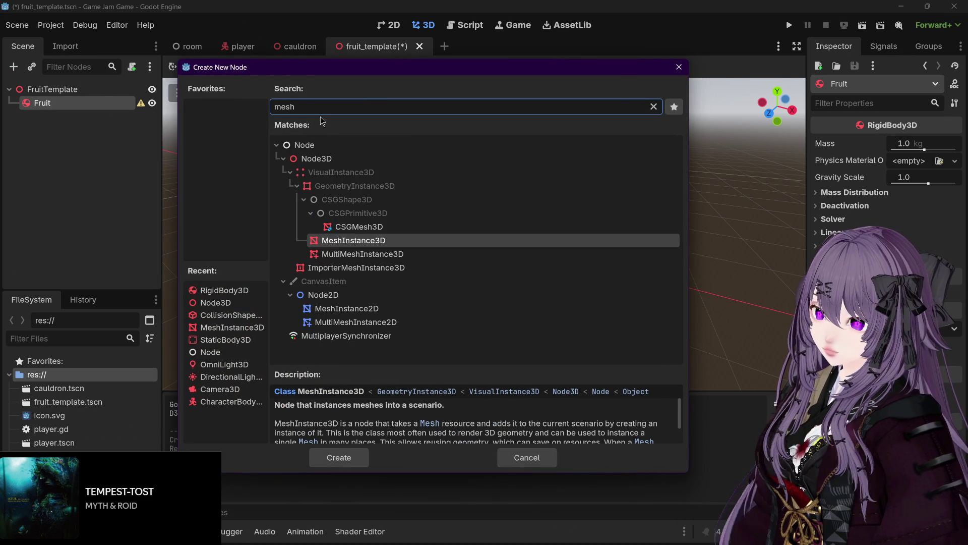
key("Return")
Add a CollisionShape3D child under Fruit.
left_click(95, 102)
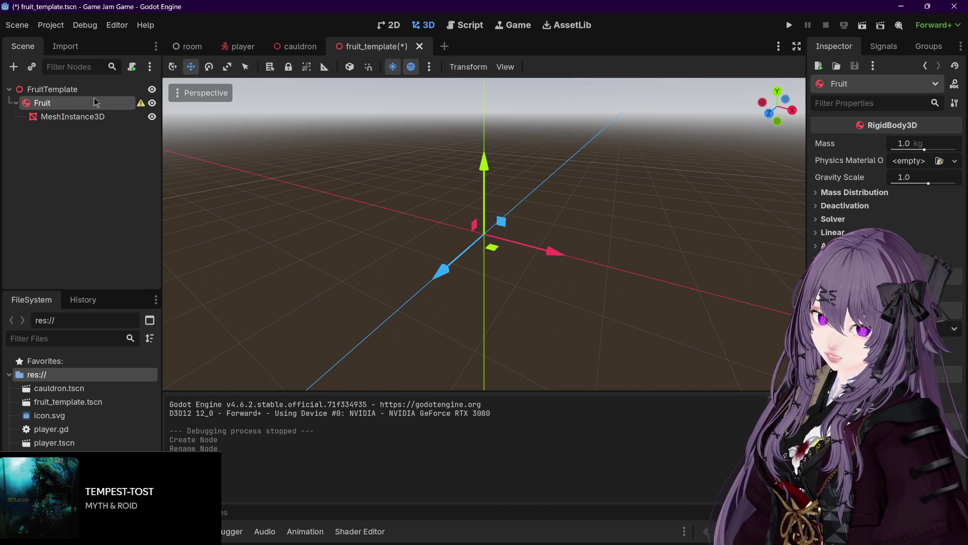
left_click(300, 46)
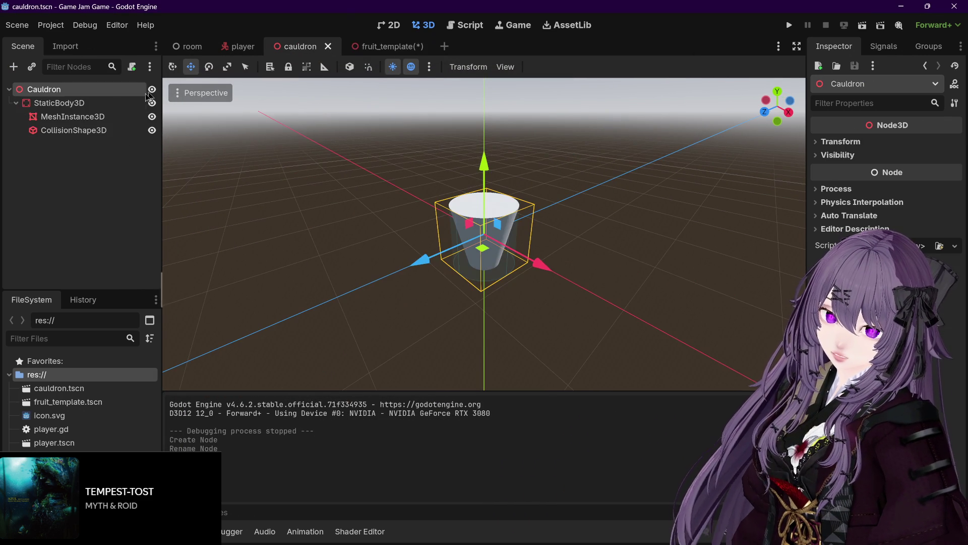
left_click(386, 46)
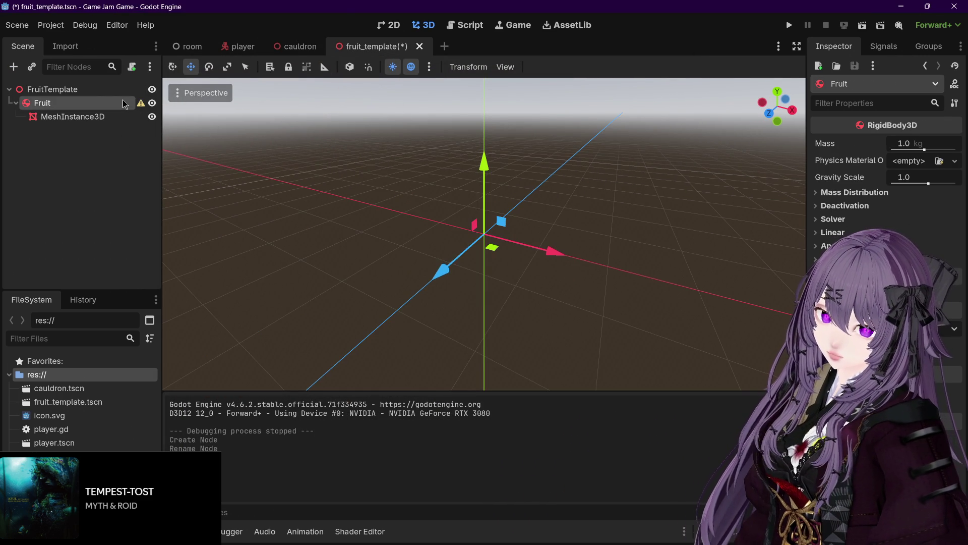
key("ctrl+a")
type("coll")
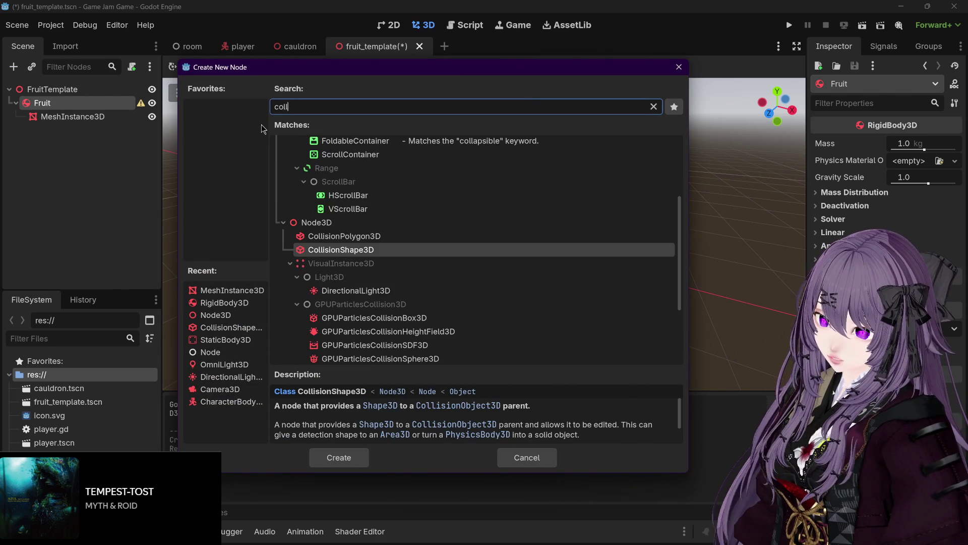
key("Return")
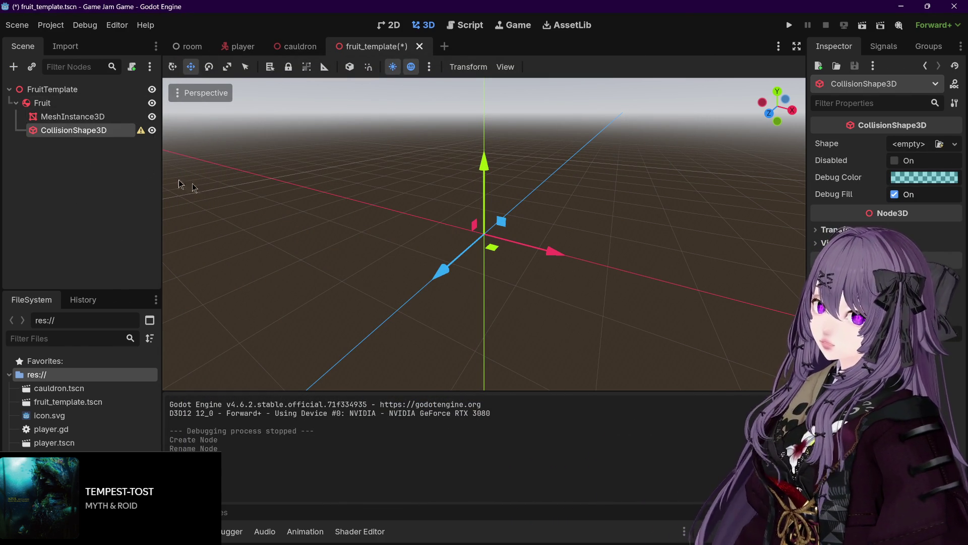
Give the fruit's MeshInstance3D a new SphereMesh and expand its settings.
left_click(91, 117)
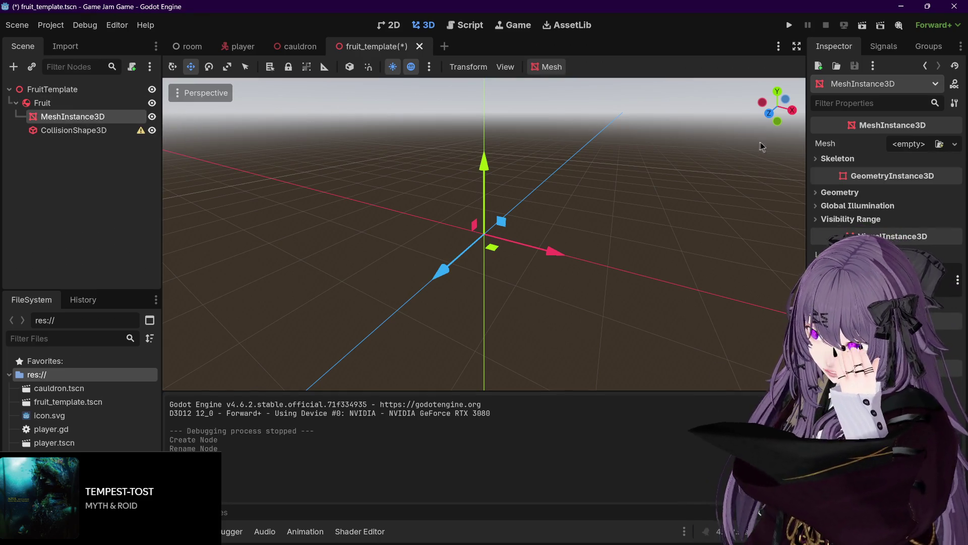
left_click(904, 145)
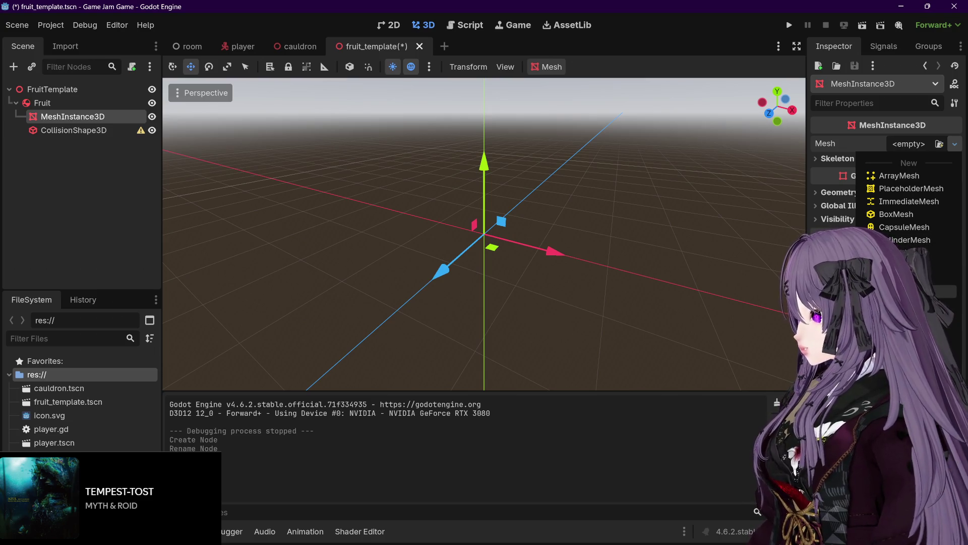
left_click(908, 291)
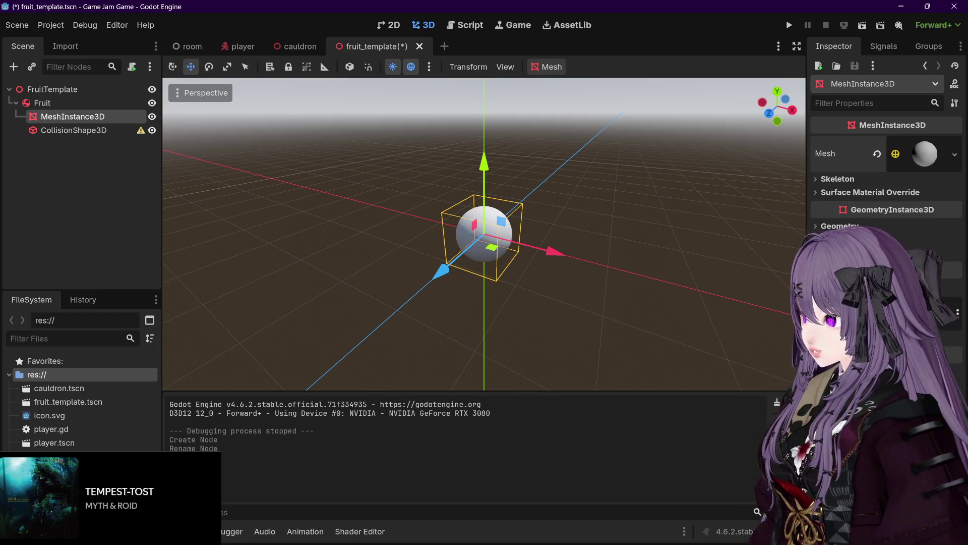
left_click(914, 154)
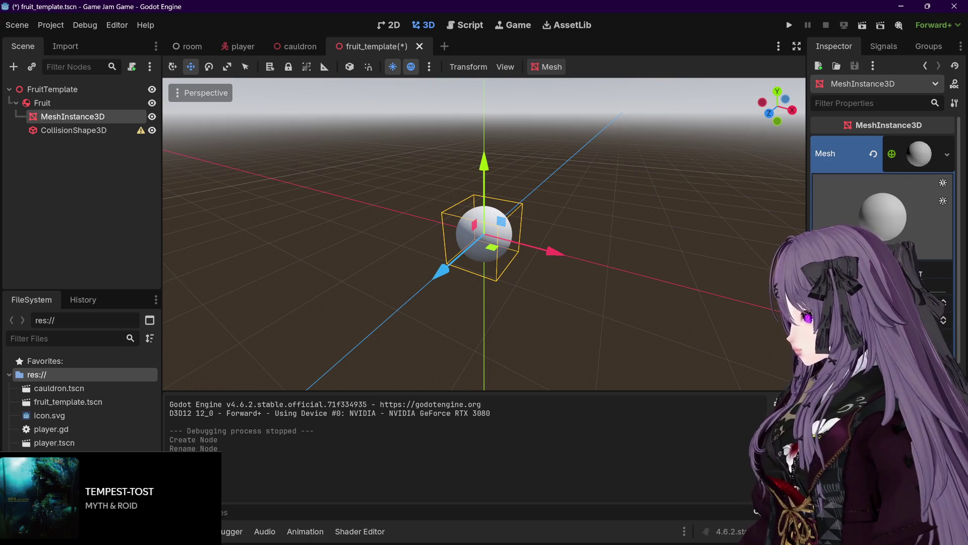
Adjust the sphere's radius and height several times, ending with a larger round ball.
key("Return")
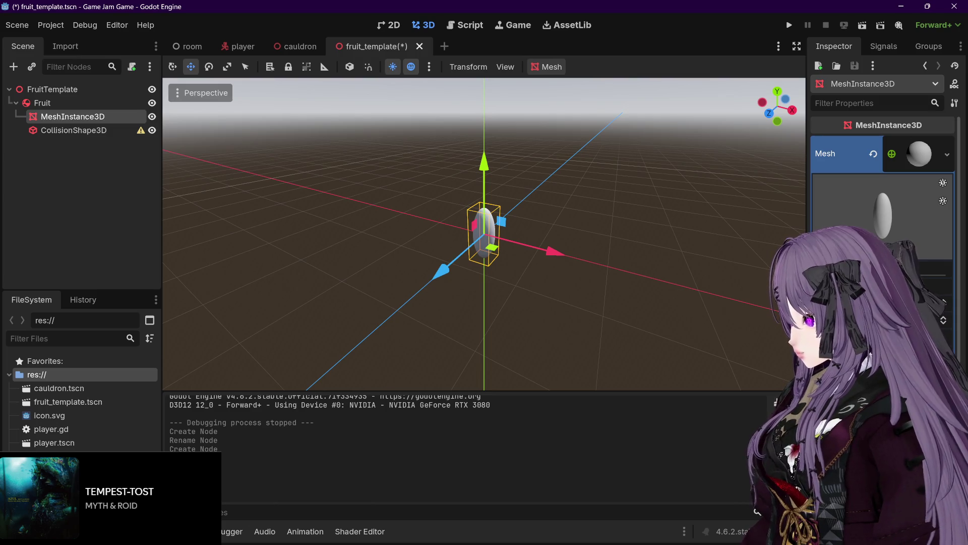
scroll(530, 236, "down", 2)
left_click_drag(567, 269, 526, 294)
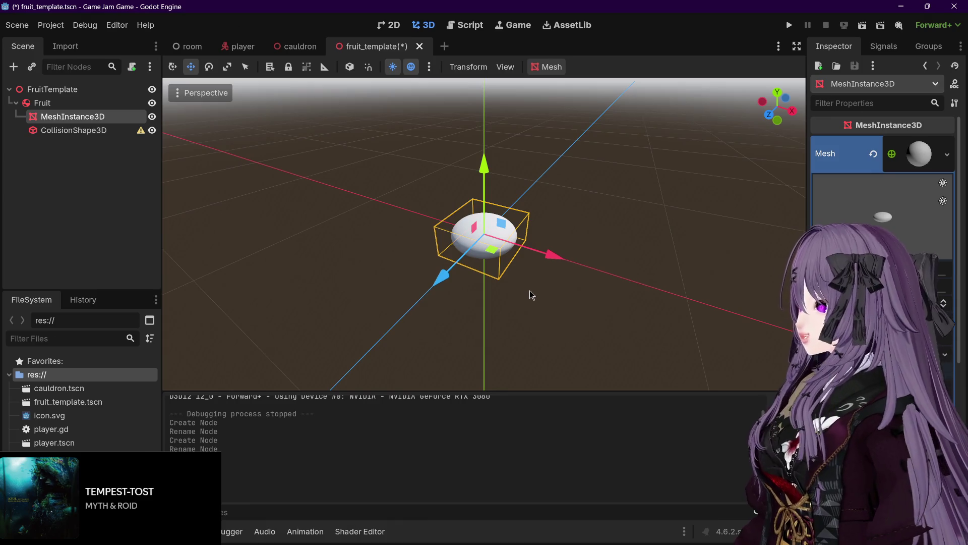
mouse_move(681, 266)
left_mouse_down()
mouse_move(708, 231)
mouse_move(627, 304)
mouse_move(667, 254)
left_mouse_up()
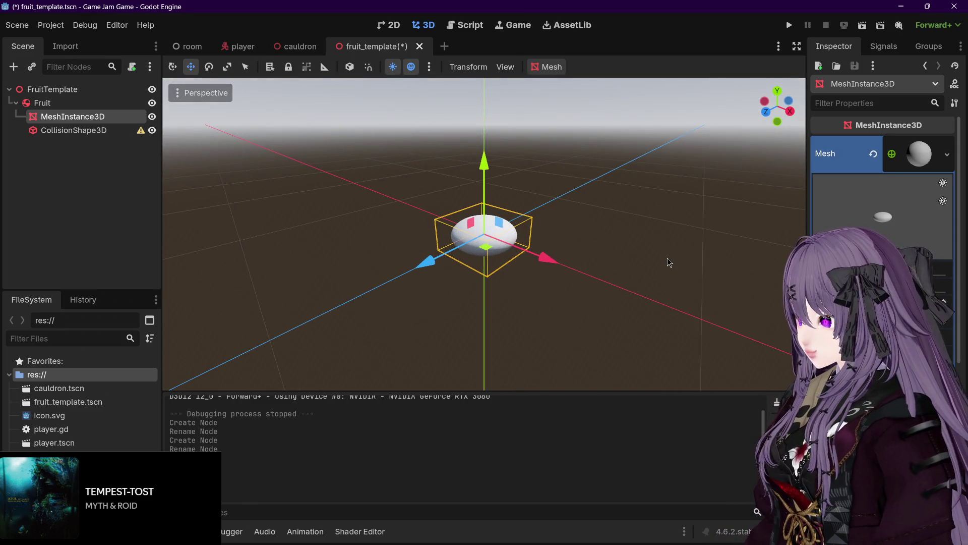
left_click_drag(948, 280, 953, 268)
left_click_drag(585, 255, 603, 257)
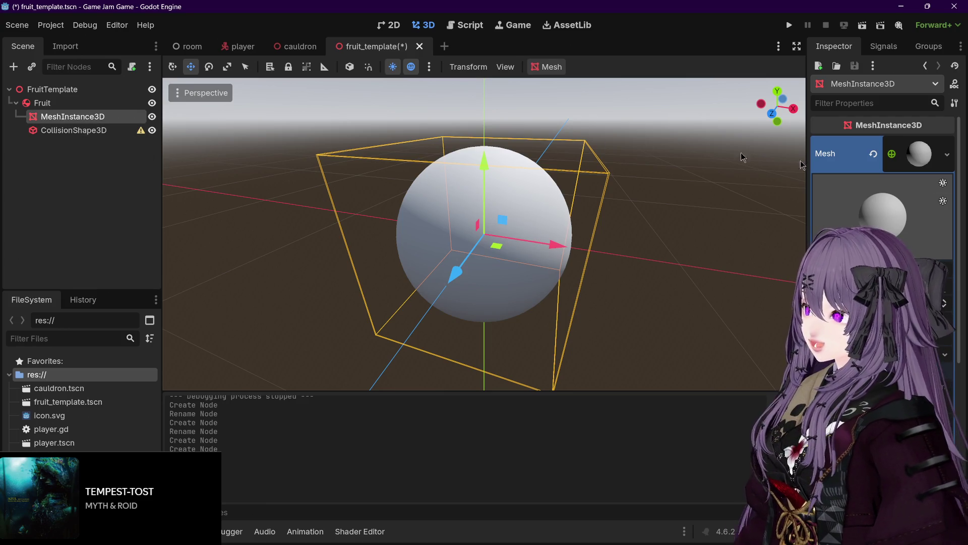
left_click(899, 160)
Replace the sphere with a new CapsuleMesh.
left_click(900, 157)
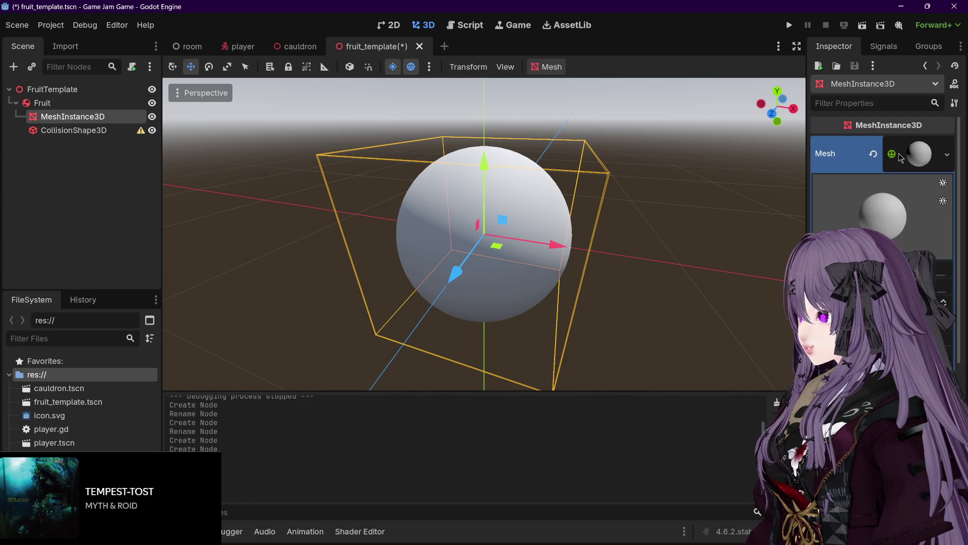
left_click(947, 154)
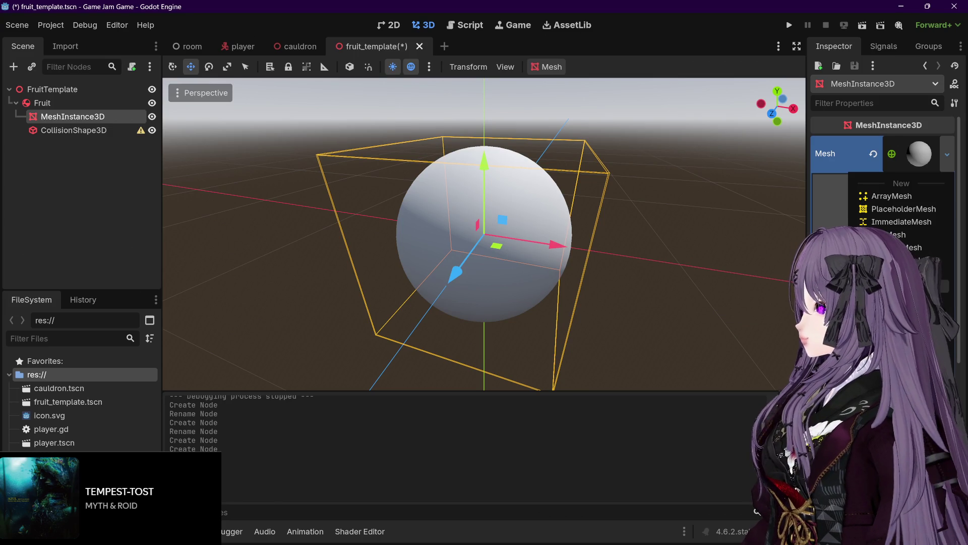
left_click(911, 248)
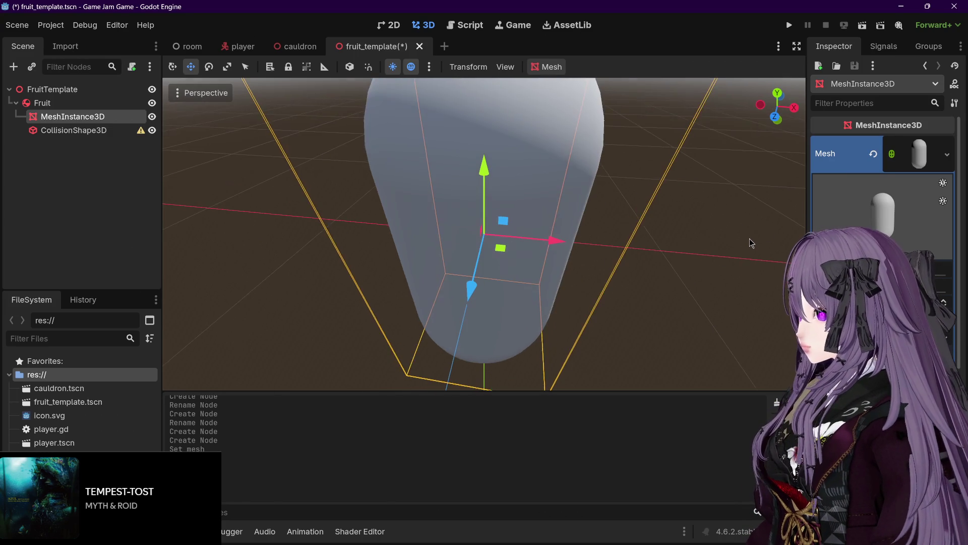
scroll(750, 241, "down", 5)
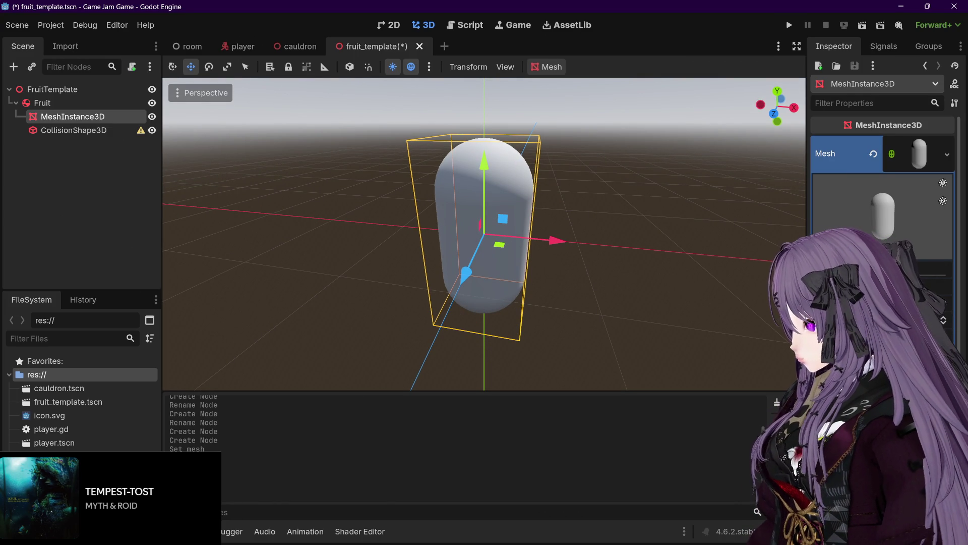
Lower the capsule's radius and height until it becomes a tiny sphere.
left_click_drag(857, 283, 887, 282)
mouse_move(767, 255)
left_mouse_down()
mouse_move(767, 232)
mouse_move(651, 242)
left_mouse_up()
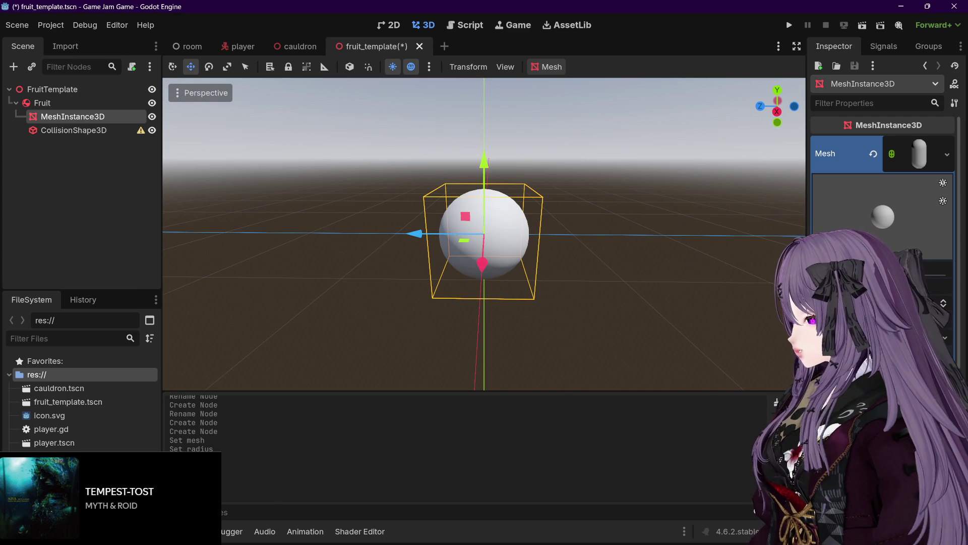
left_click_drag(857, 297, 826, 298)
left_click_drag(787, 255, 736, 259)
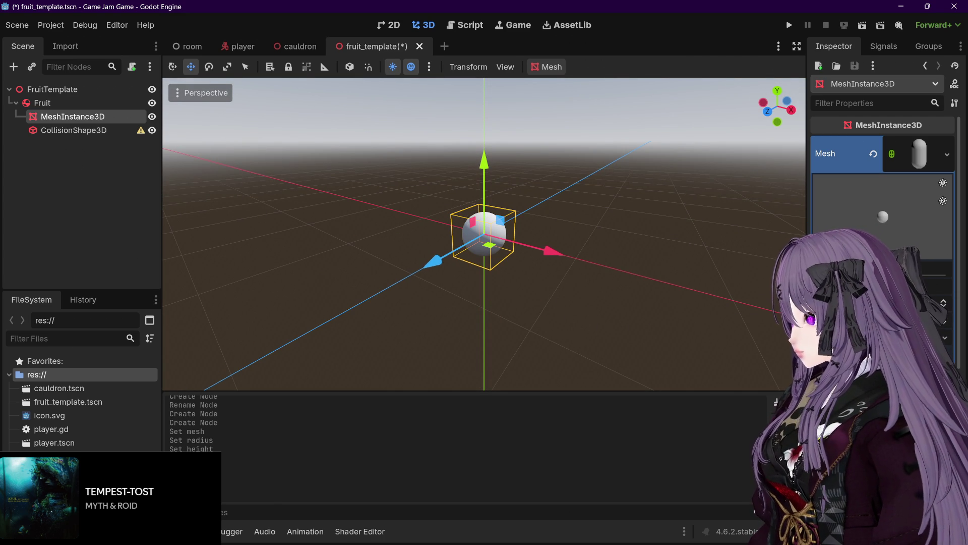
left_click_drag(857, 298, 827, 297)
mouse_move(668, 239)
left_mouse_down()
mouse_move(735, 253)
mouse_move(721, 244)
left_mouse_up()
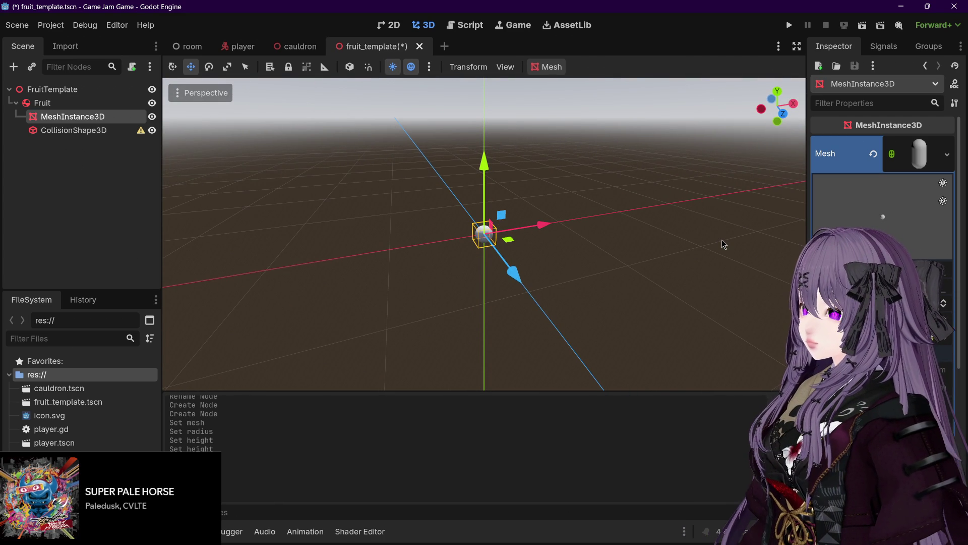
Swap the fruit's mesh for a new BoxMesh and shrink it to a 0.2 m cube.
left_click(948, 157)
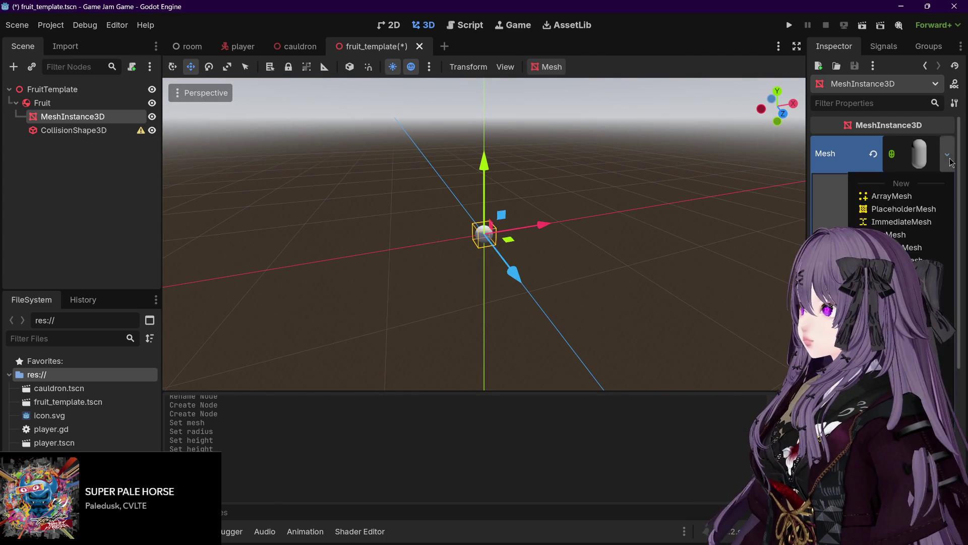
left_click(907, 234)
left_click_drag(705, 212, 651, 200)
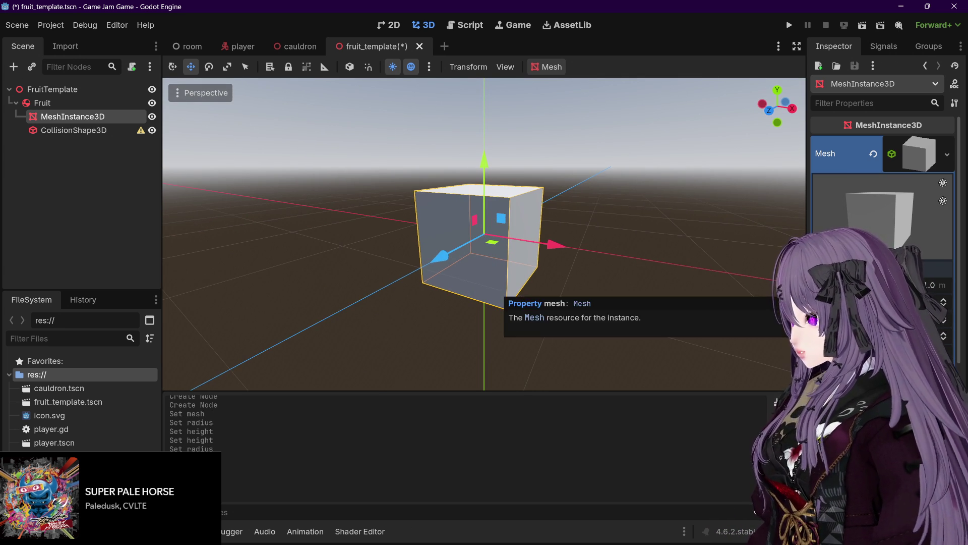
key("Return")
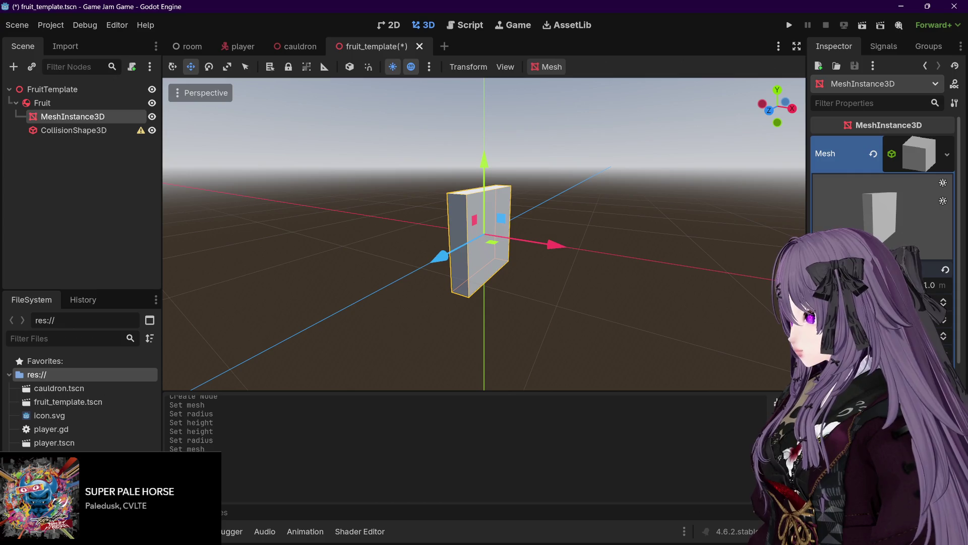
left_click_drag(941, 283, 939, 290)
left_click_drag(626, 252, 704, 269)
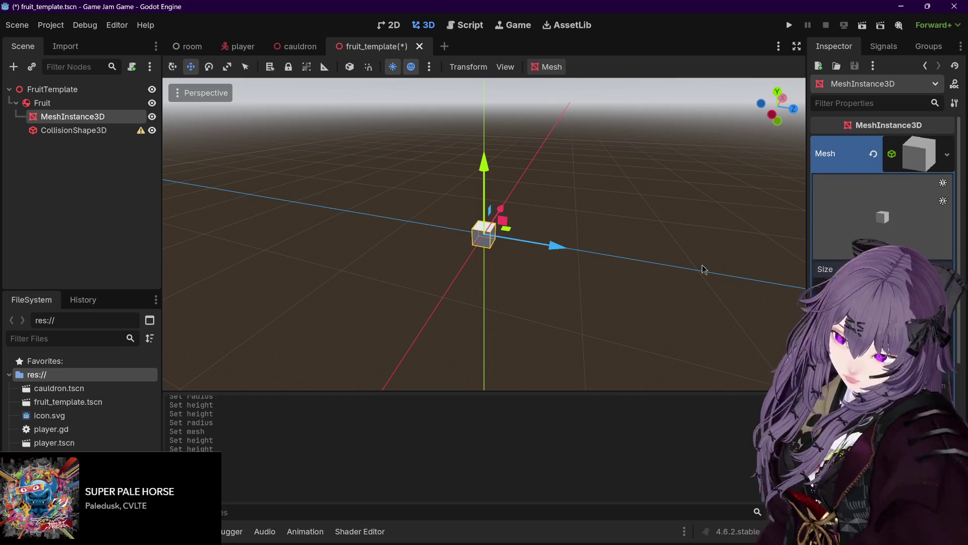
left_click_drag(756, 197, 406, 155)
left_click(119, 133)
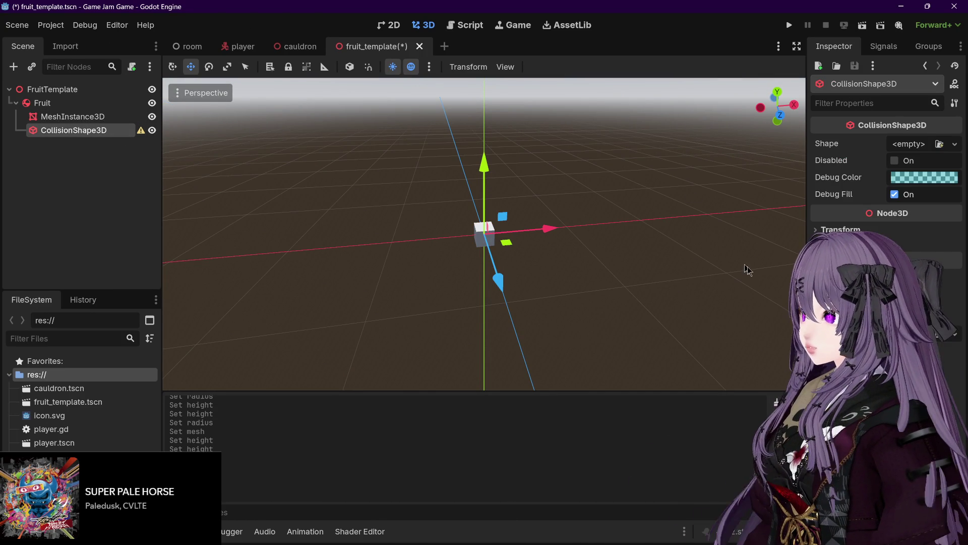
Give the fruit's CollisionShape3D a new BoxShape3D.
left_click(922, 144)
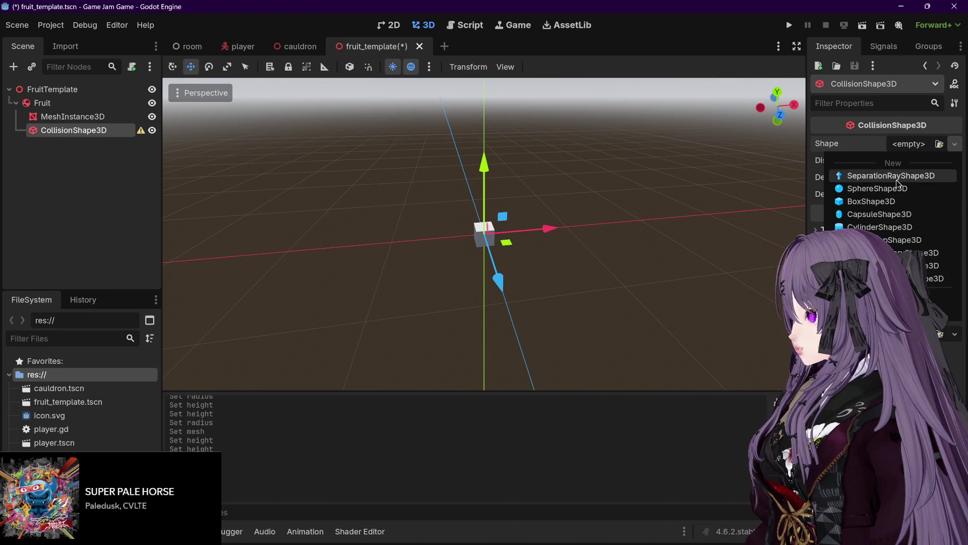
left_click(882, 205)
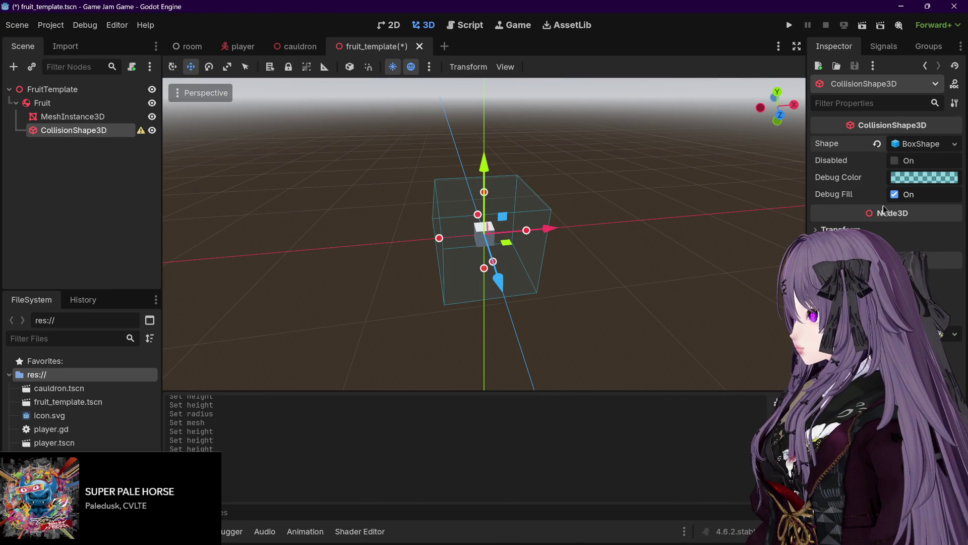
left_click(920, 144)
Set the box shape size to 0.2 × 0.2 × 0.2 and save the fruit template scene.
left_click(846, 178)
type(".2")
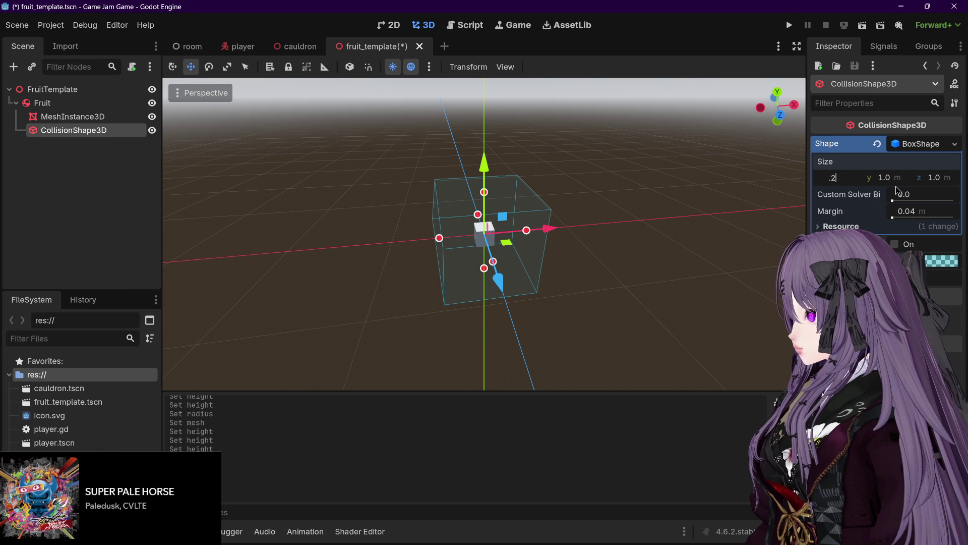
left_click(902, 180)
type(".2")
key("Tab")
type(".2")
key("Return")
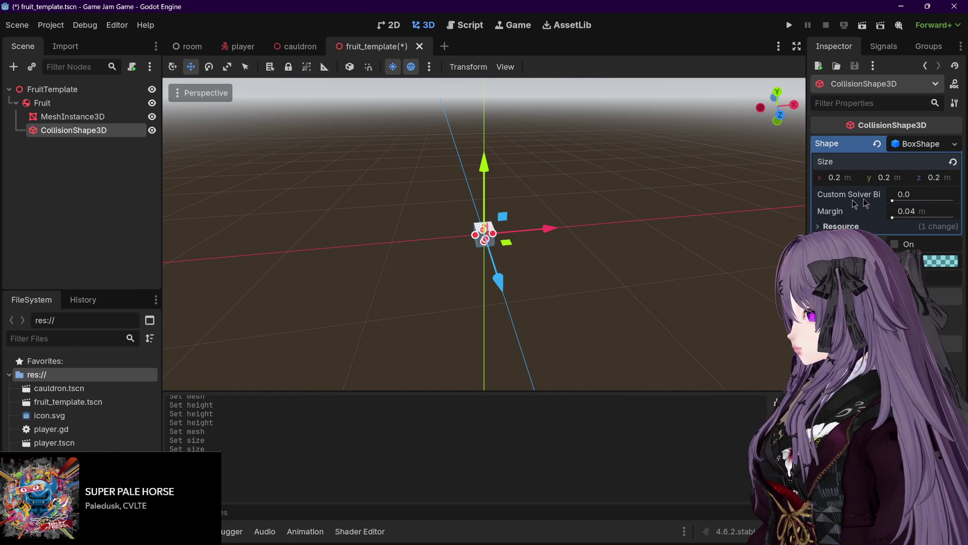
scroll(647, 224, "up", 2)
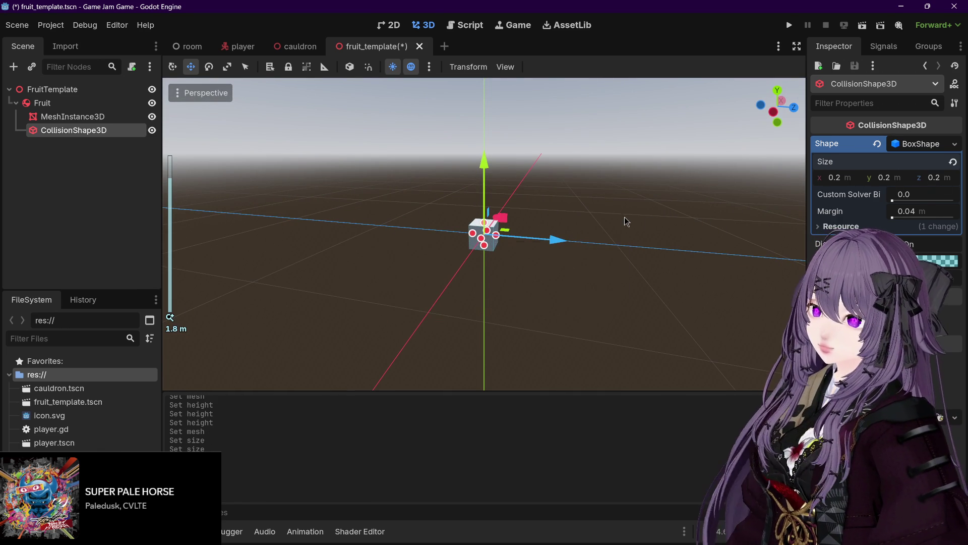
key("ctrl+s")
left_click(187, 47)
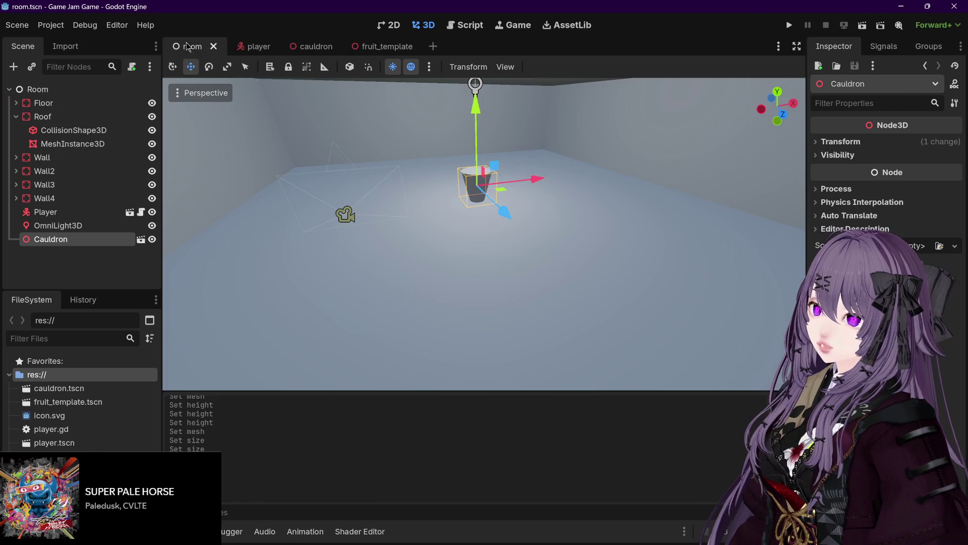
Instantiate fruit_template.tscn as a child of the Room node.
left_click_drag(285, 154, 368, 169)
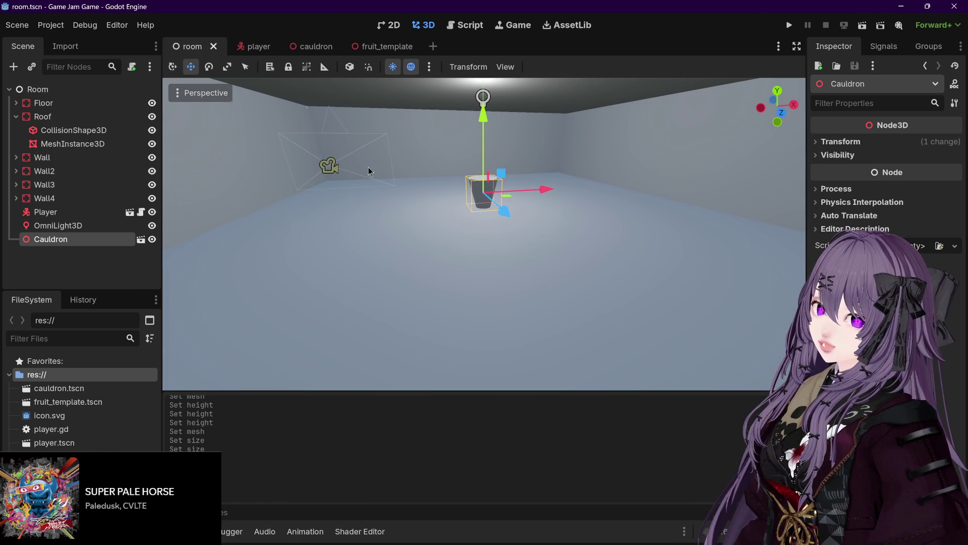
left_click(97, 90)
right_click(97, 90)
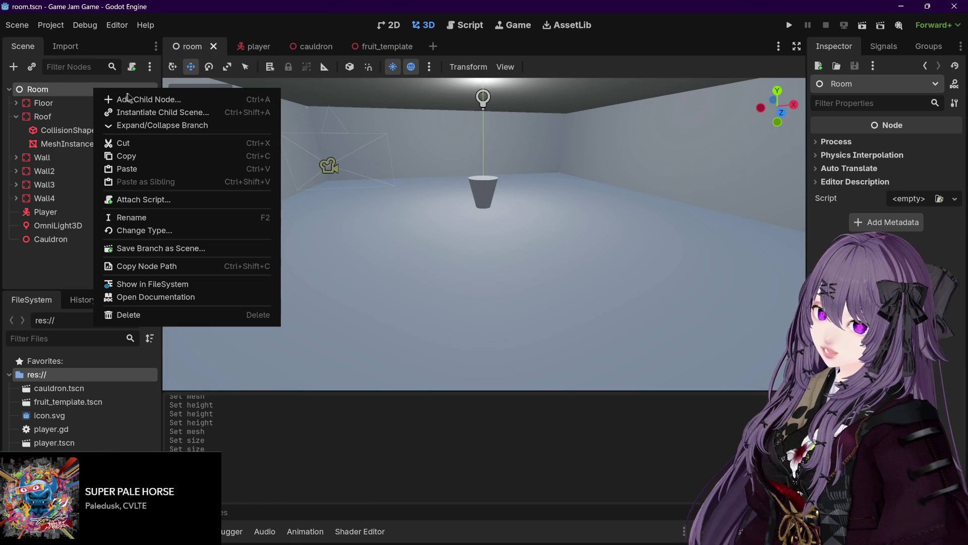
left_click(165, 114)
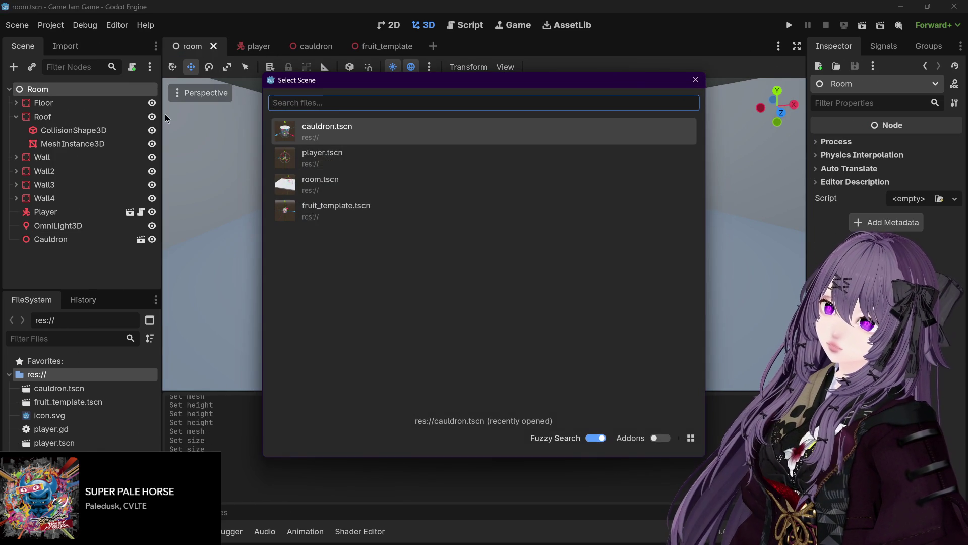
double_click(374, 210)
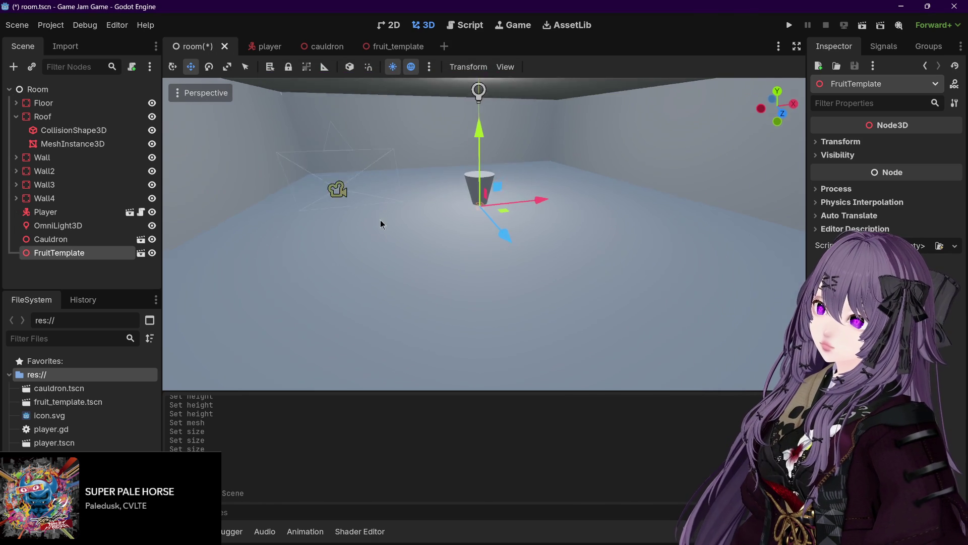
Move the FruitTemplate instance along X to the right of the cauldron.
left_click_drag(522, 186, 579, 156)
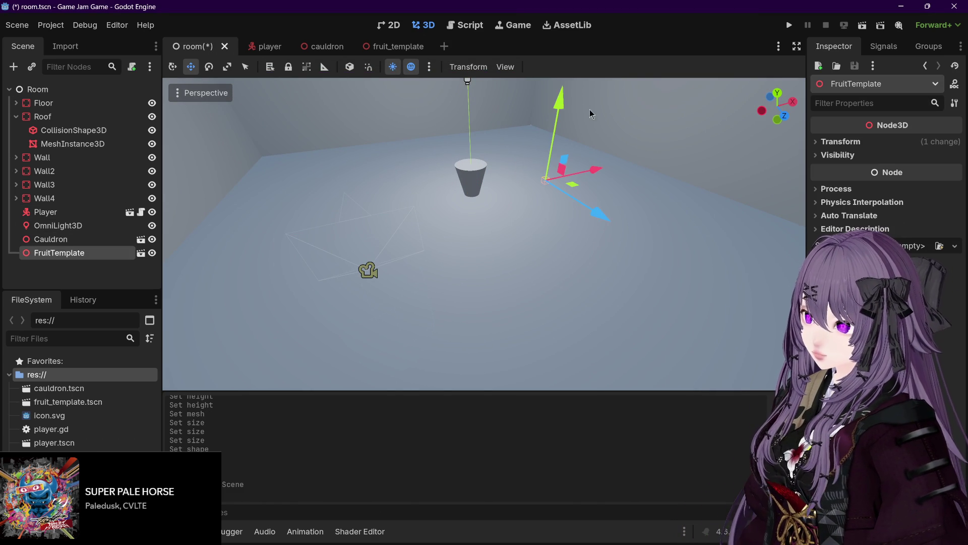
scroll(635, 102, "up", 6)
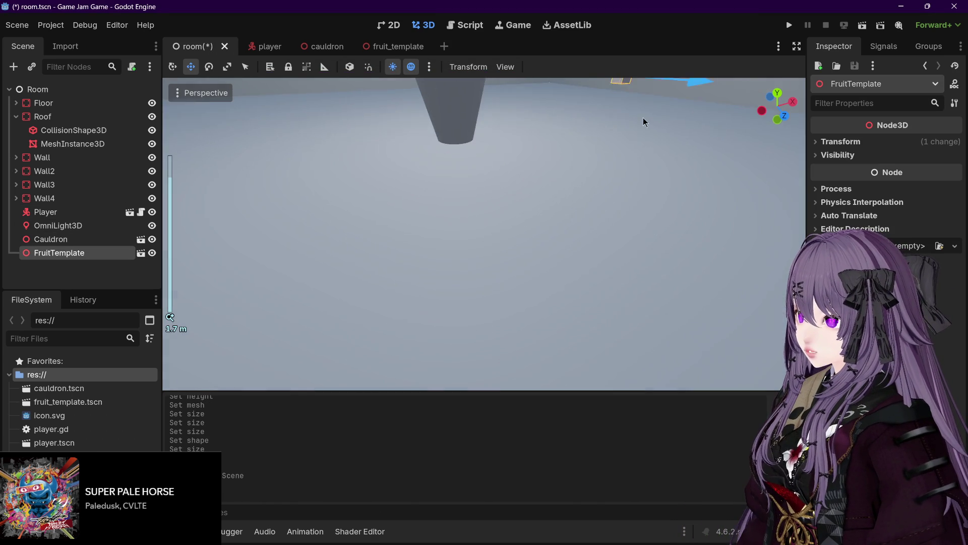
left_click_drag(635, 99, 475, 213)
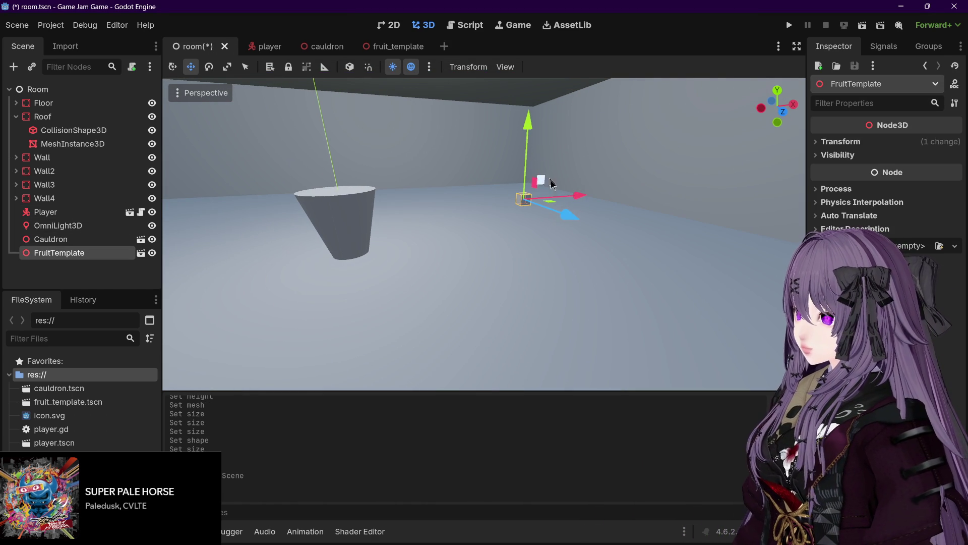
left_click_drag(567, 197, 598, 193)
left_click(572, 116)
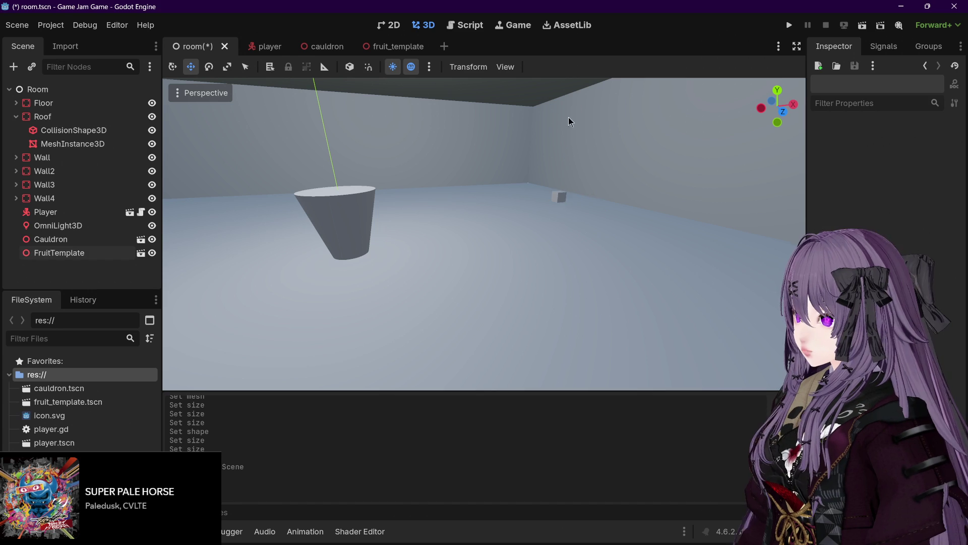
Raise the first fruit slightly and select the FruitTemplate node.
left_click(559, 197)
left_click_drag(561, 154, 572, 95)
left_click(101, 238)
left_click(102, 253)
Create a second fruit, FruitTemplate2, and place it beside the first.
left_click_drag(68, 401, 108, 267)
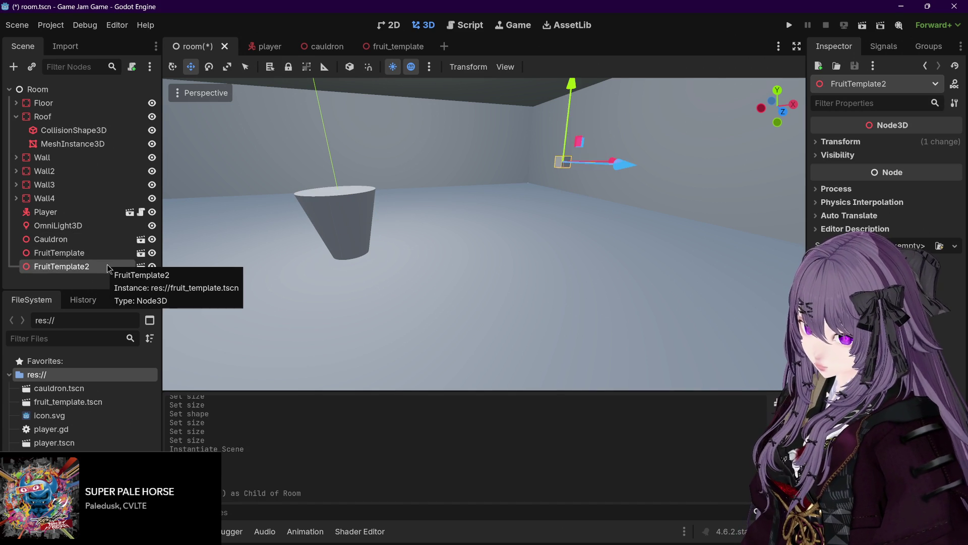
key("ctrl+v")
key("ctrl+z")
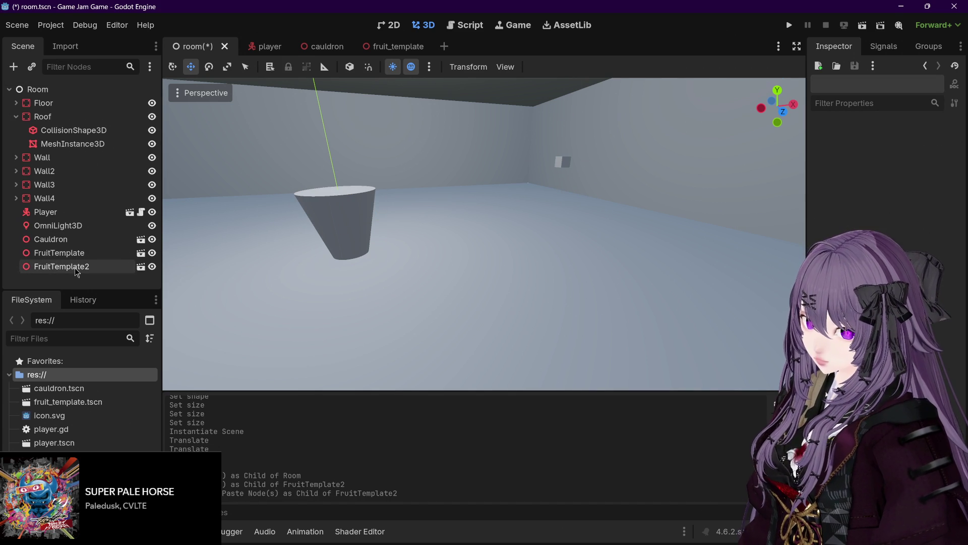
left_click(76, 267)
left_click_drag(623, 165, 671, 177)
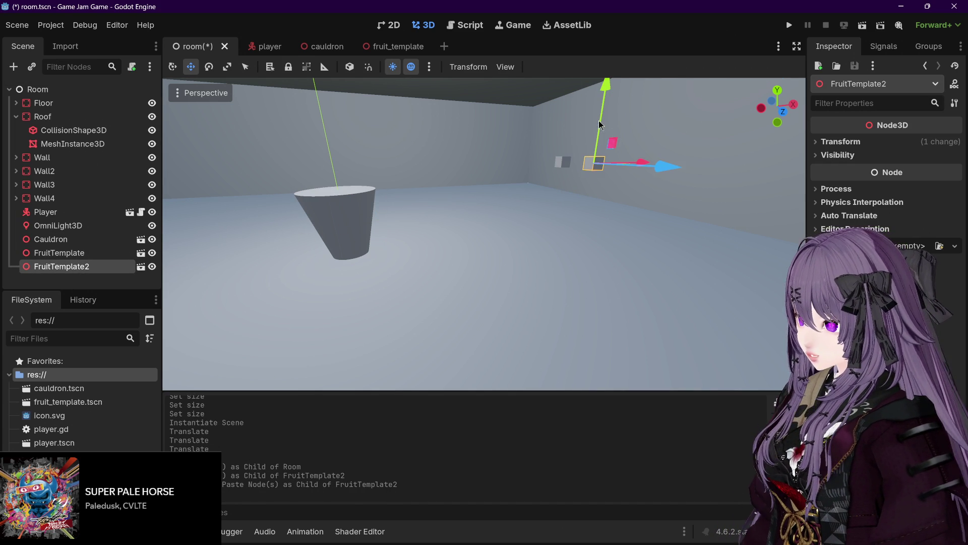